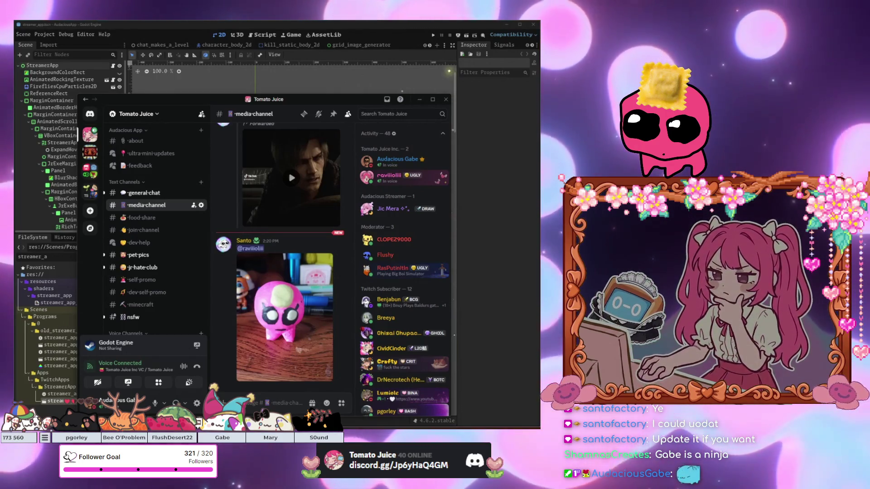
Bring the Godot editor in front of Discord and view the streamer_app.gd script.
{"action": "left_click", "coordinate": [330, 68]}
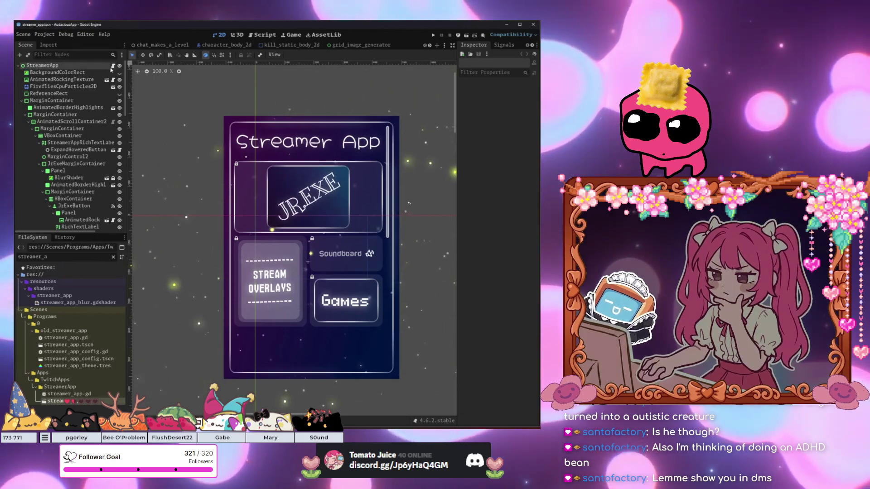
{"action": "left_click", "coordinate": [262, 35]}
Switch from the Streamer App script to the chat_makes_a_level scene in the 2D view.
{"action": "scroll", "coordinate": [356, 177], "scroll_direction": "up", "scroll_amount": 2}
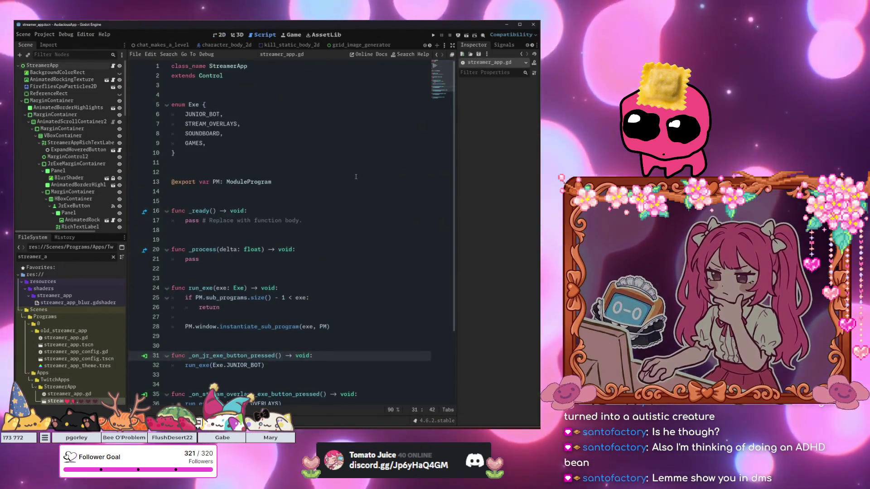
{"action": "left_click", "coordinate": [168, 47]}
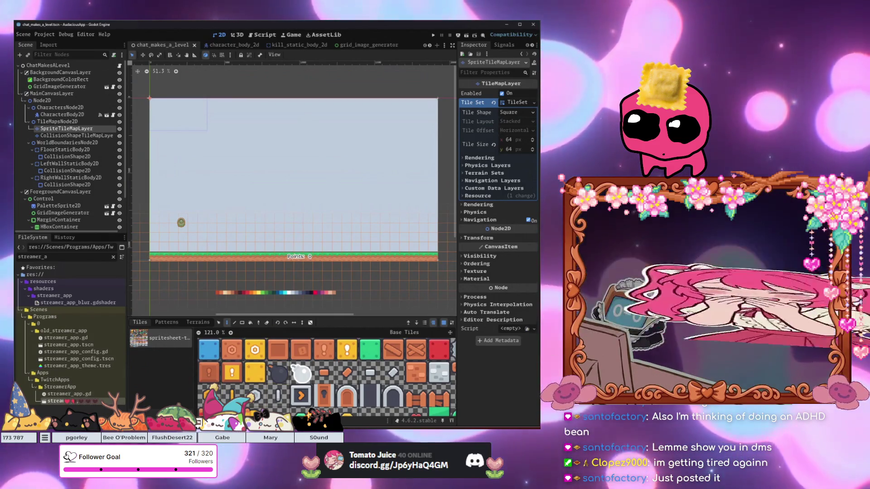
{"action": "key", "text": "alt+Tab"}
{"action": "left_click_drag", "start_coordinate": [246, 104], "coordinate": [401, 105]}
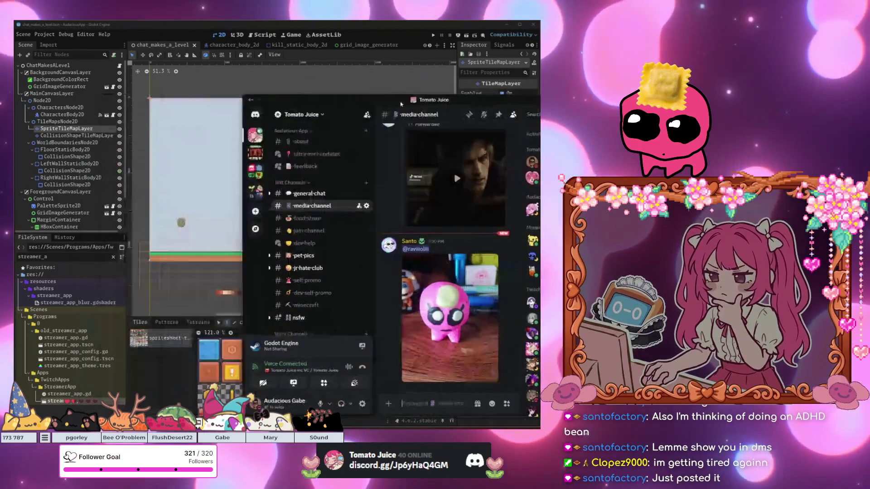
{"action": "key", "text": "alt+Tab"}
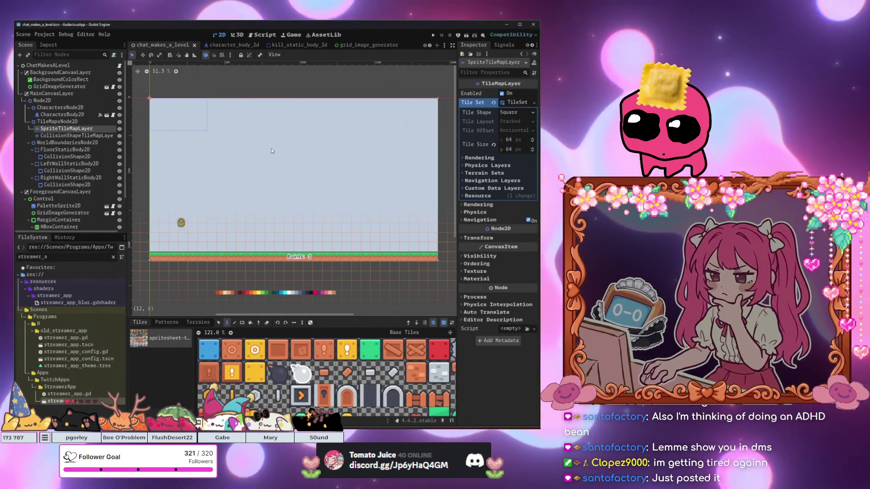
{"action": "scroll", "coordinate": [283, 161], "scroll_direction": "down", "scroll_amount": 4}
{"action": "scroll", "coordinate": [362, 387], "scroll_direction": "down", "scroll_amount": 2}
{"action": "scroll", "coordinate": [361, 388], "scroll_direction": "down", "scroll_amount": 4}
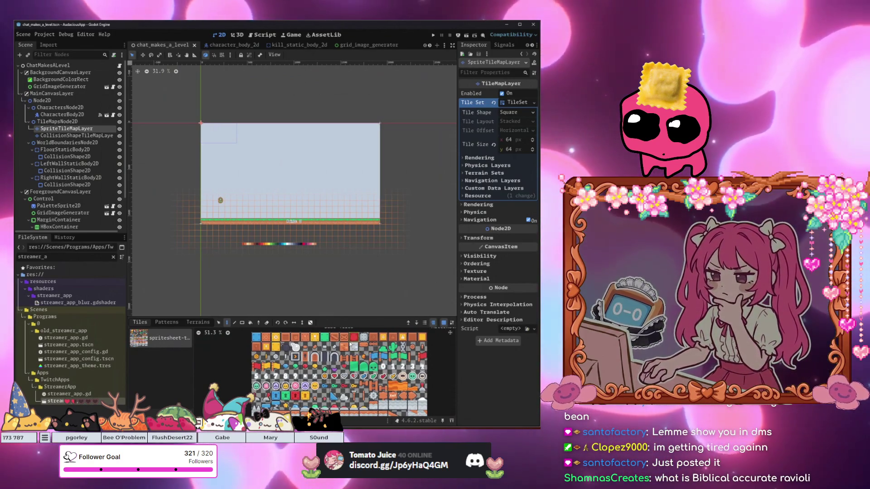
{"action": "left_click", "coordinate": [344, 337]}
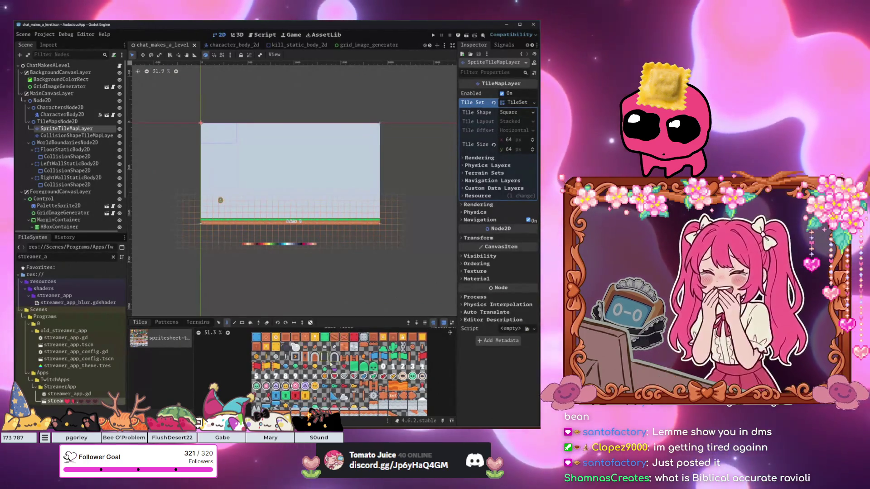
{"action": "scroll", "coordinate": [332, 388], "scroll_direction": "up", "scroll_amount": 3}
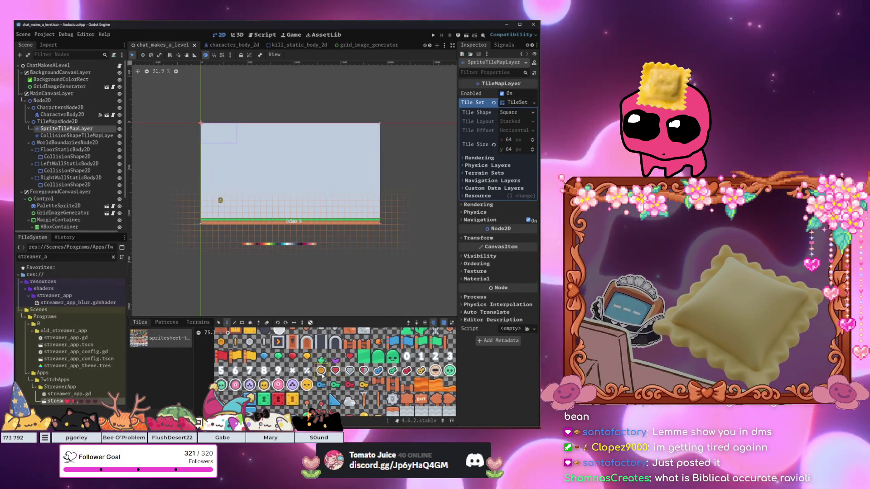
{"action": "scroll", "coordinate": [294, 381], "scroll_direction": "up", "scroll_amount": 1}
{"action": "scroll", "coordinate": [272, 385], "scroll_direction": "right", "scroll_amount": 3}
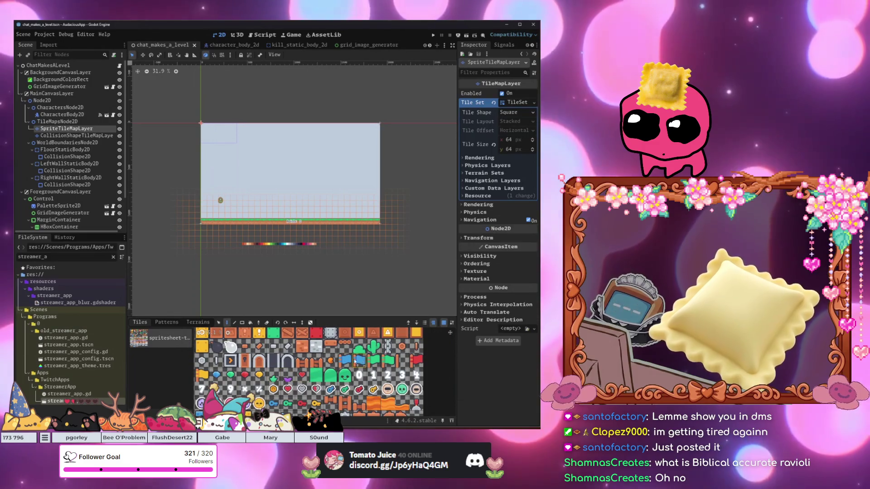
{"action": "scroll", "coordinate": [336, 359], "scroll_direction": "up", "scroll_amount": 2}
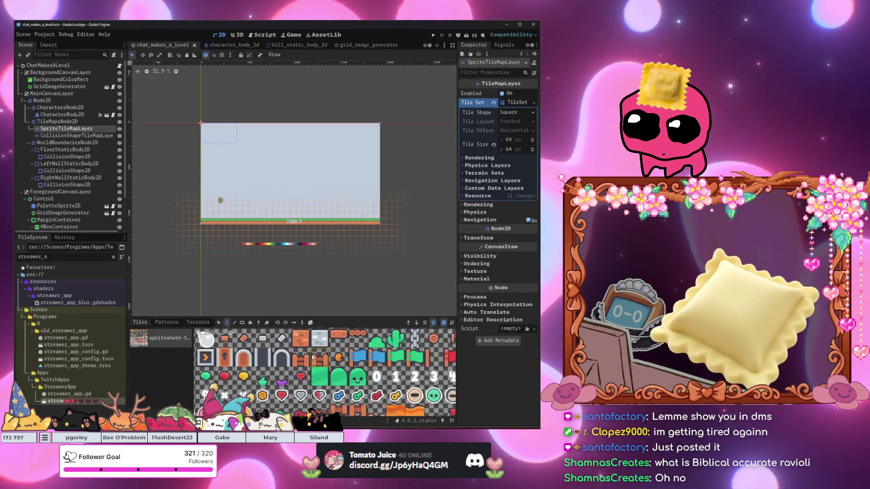
{"action": "scroll", "coordinate": [312, 357], "scroll_direction": "down", "scroll_amount": 2}
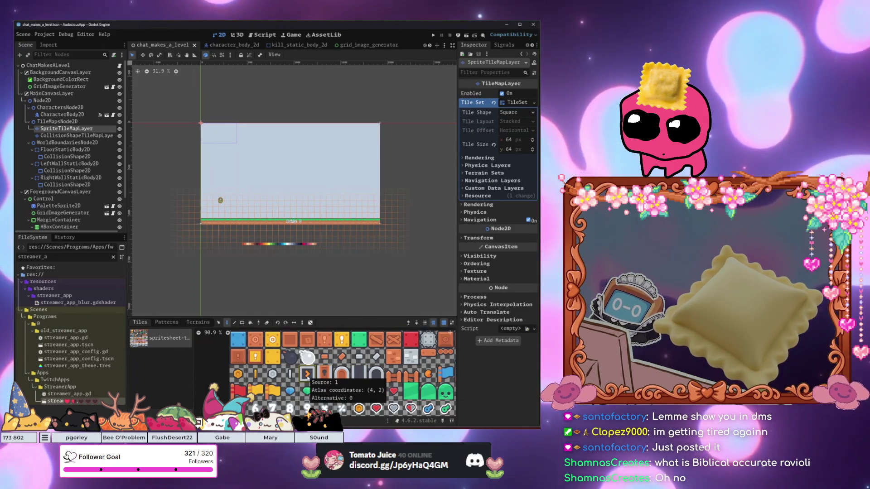
{"action": "scroll", "coordinate": [355, 382], "scroll_direction": "down", "scroll_amount": 1}
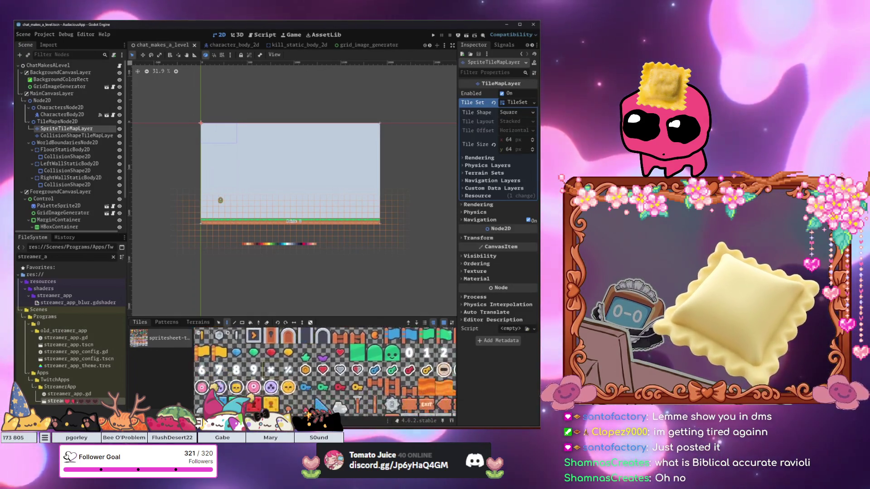
{"action": "scroll", "coordinate": [301, 385], "scroll_direction": "down", "scroll_amount": 2}
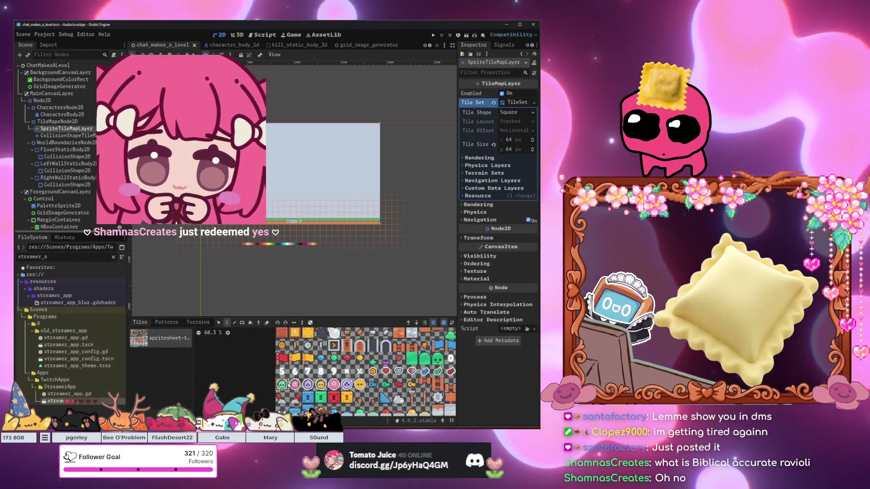
{"action": "scroll", "coordinate": [286, 388], "scroll_direction": "down", "scroll_amount": 2}
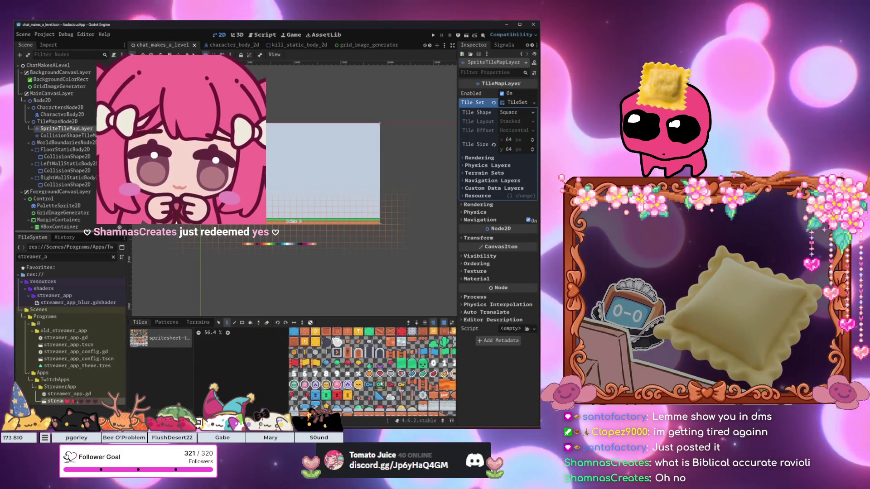
{"action": "scroll", "coordinate": [301, 373], "scroll_direction": "up", "scroll_amount": 1}
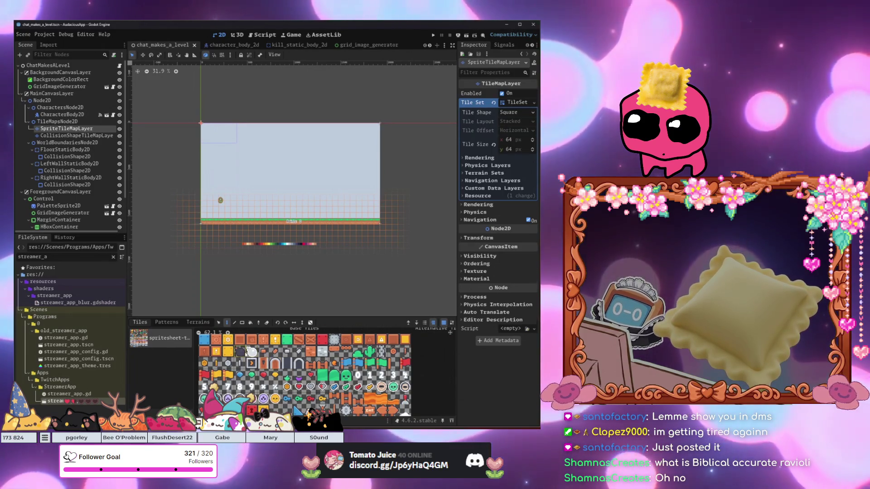
{"action": "left_click", "coordinate": [430, 45]}
Close the character_body_2d and kill_static_body_2d tabs, and start a new scene without its Node2D root.
{"action": "scroll", "coordinate": [432, 47], "scroll_direction": "down", "scroll_amount": 4}
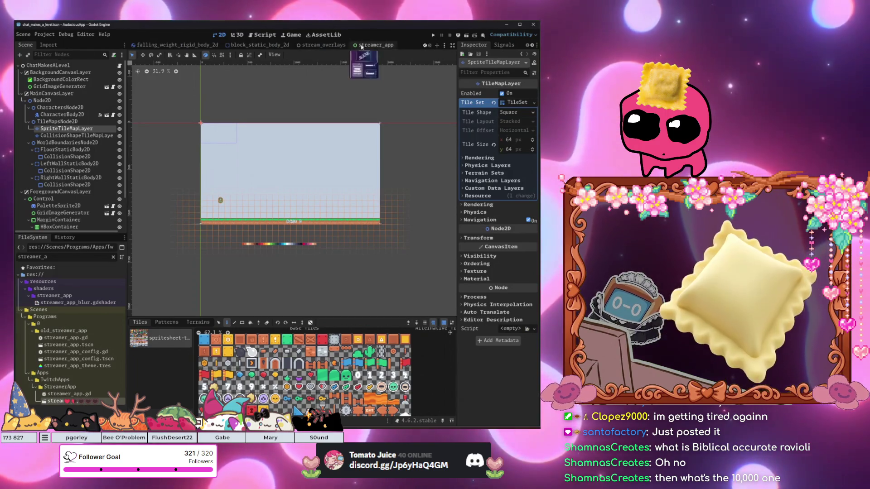
{"action": "scroll", "coordinate": [362, 47], "scroll_direction": "up", "scroll_amount": 5}
{"action": "scroll", "coordinate": [335, 45], "scroll_direction": "down", "scroll_amount": 1}
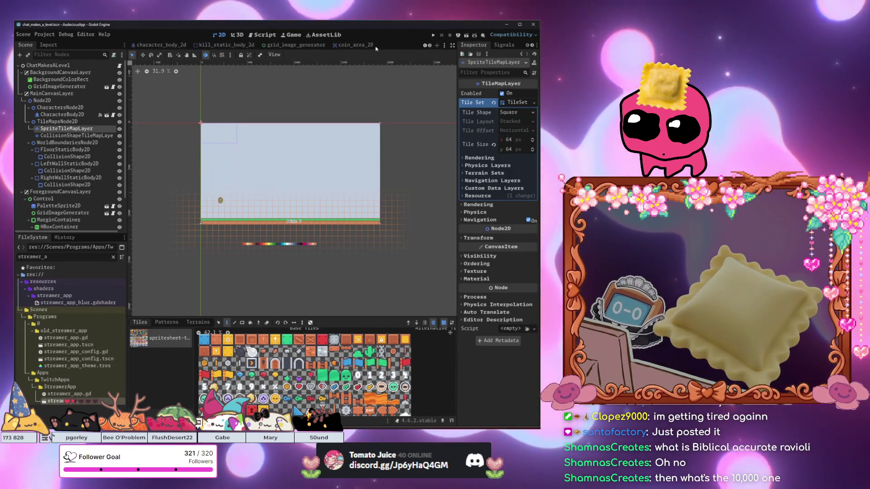
{"action": "middle_click", "coordinate": [226, 45]}
{"action": "middle_click", "coordinate": [233, 45]}
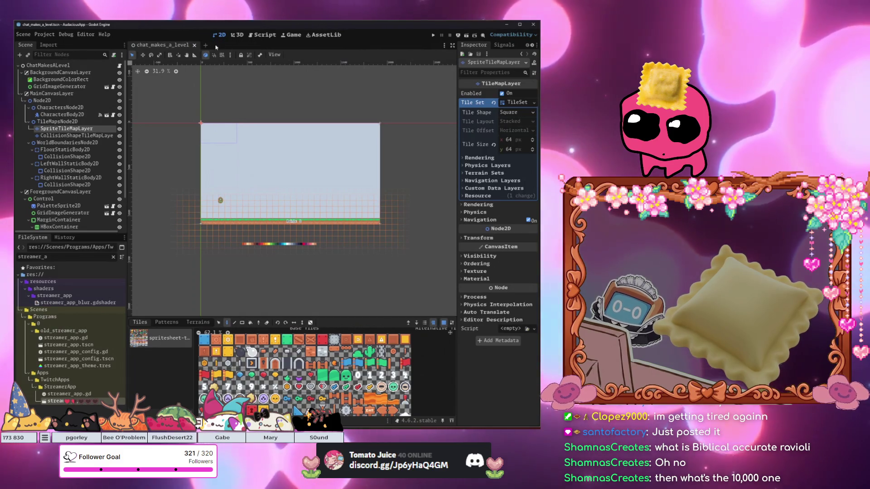
{"action": "left_click", "coordinate": [206, 46]}
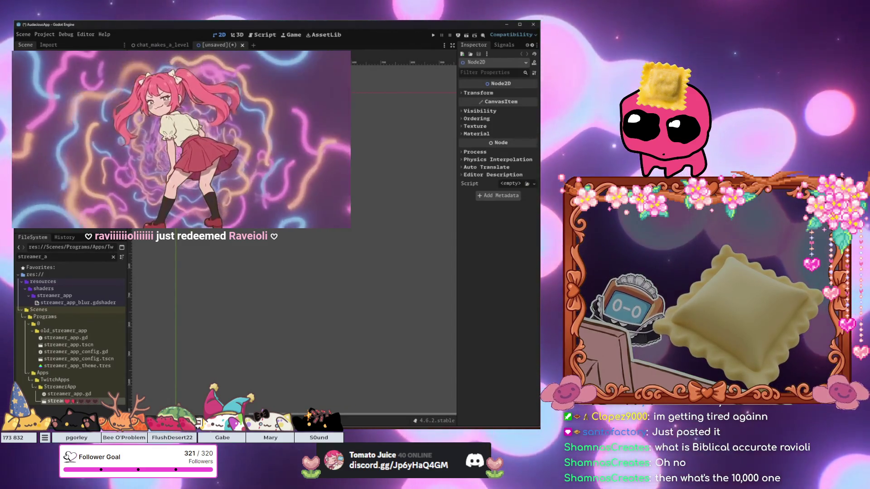
{"action": "key", "text": "ctrl+z"}
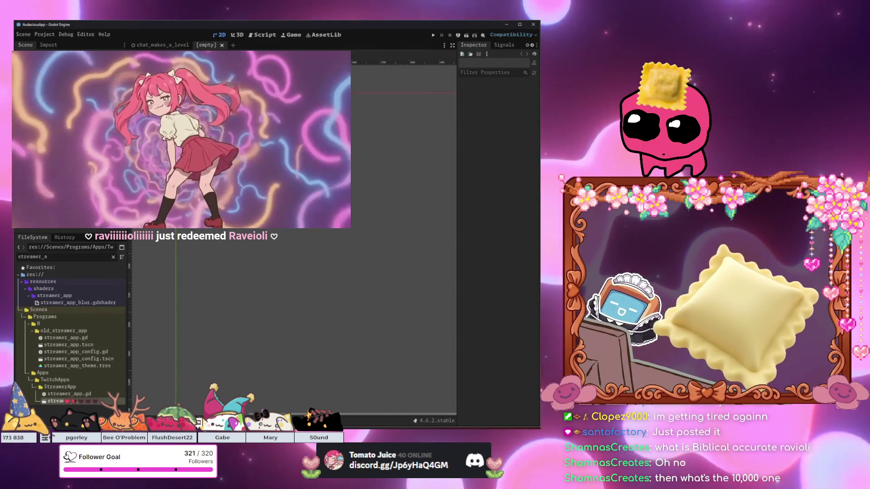
Try a node type search for 'ra' in the new scene, then cancel it.
{"action": "key", "text": "ctrl+a"}
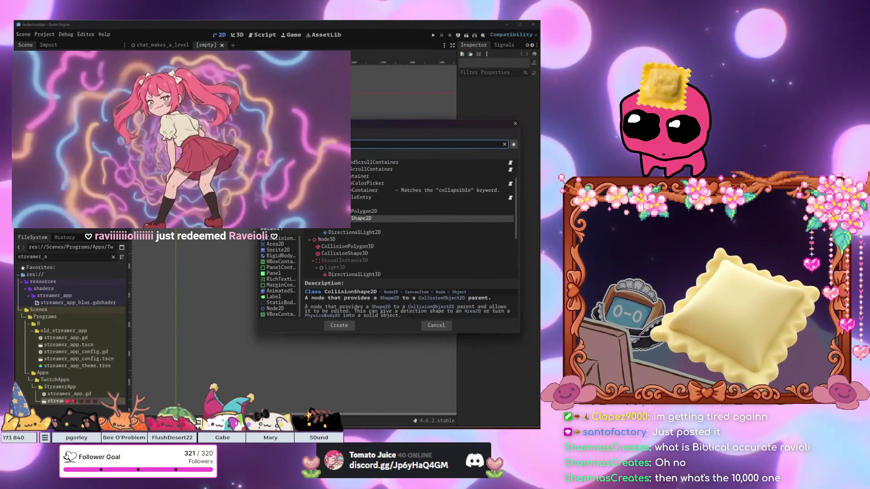
{"action": "key", "text": "BackSpace"}
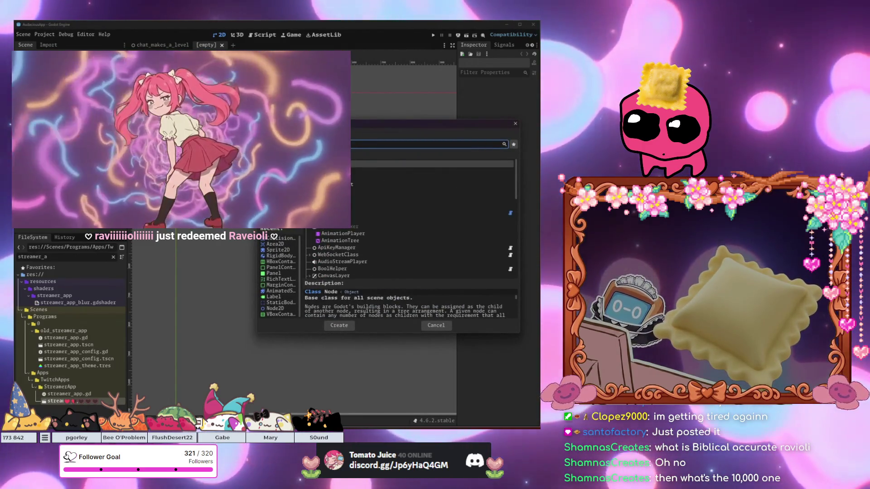
{"action": "type", "text": "ra"}
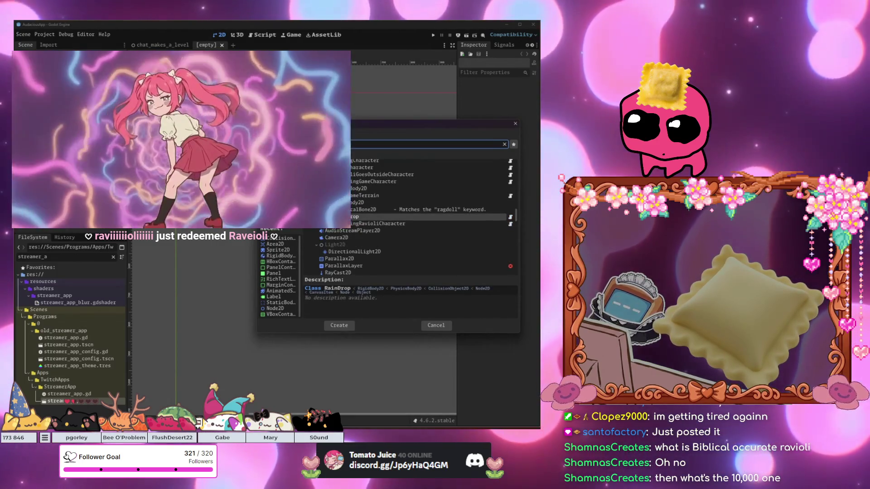
{"action": "key", "text": "BackSpace"}
{"action": "key", "text": "BackSpace"}
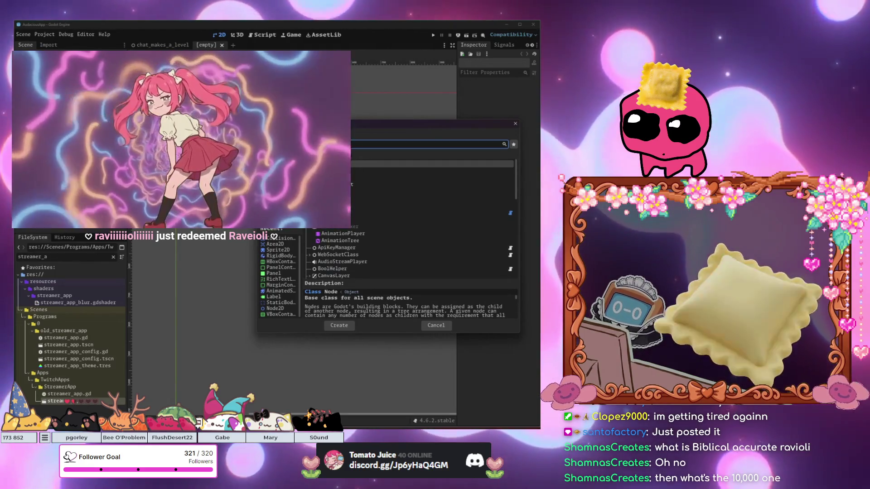
{"action": "key", "text": "Escape"}
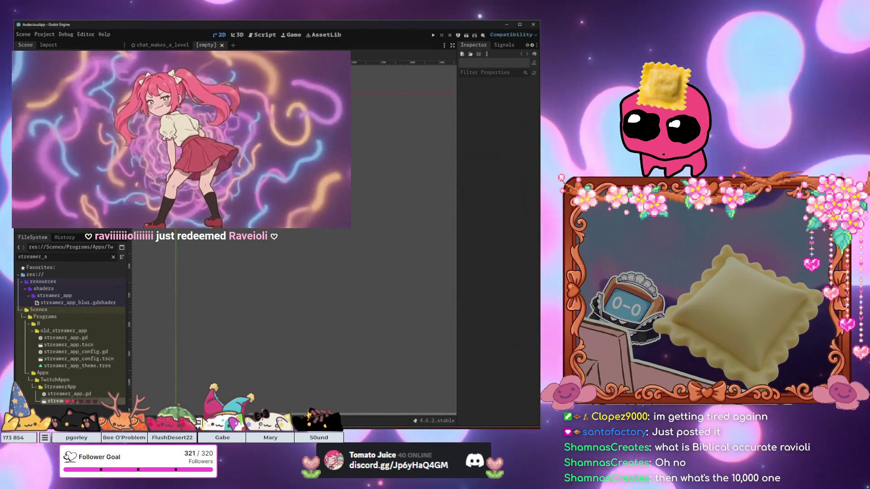
Return to the empty scene and bring up the Create New Node dialog there.
{"action": "left_click", "coordinate": [163, 46]}
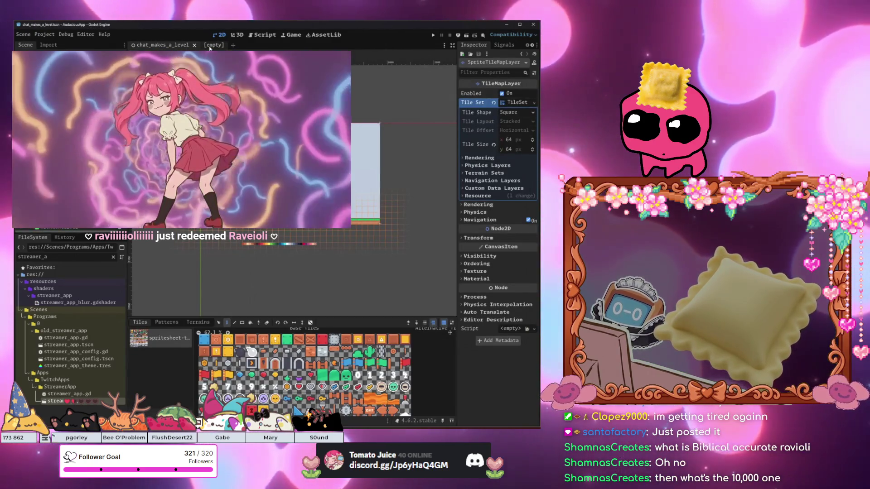
{"action": "left_click", "coordinate": [209, 47]}
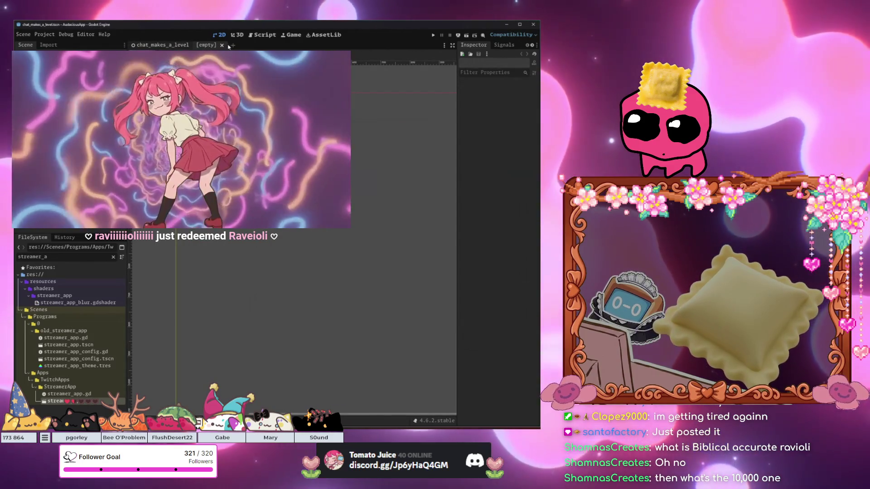
{"action": "left_click", "coordinate": [163, 45]}
{"action": "left_click", "coordinate": [206, 46]}
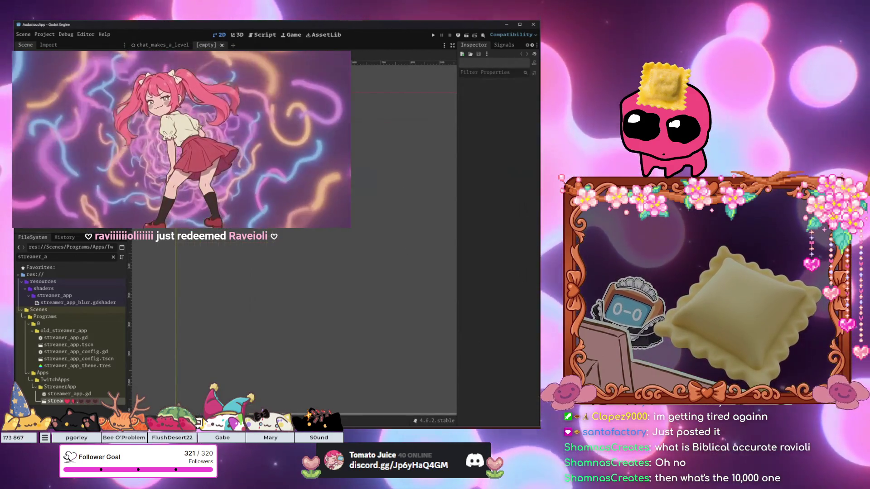
{"action": "key", "text": "ctrl+a"}
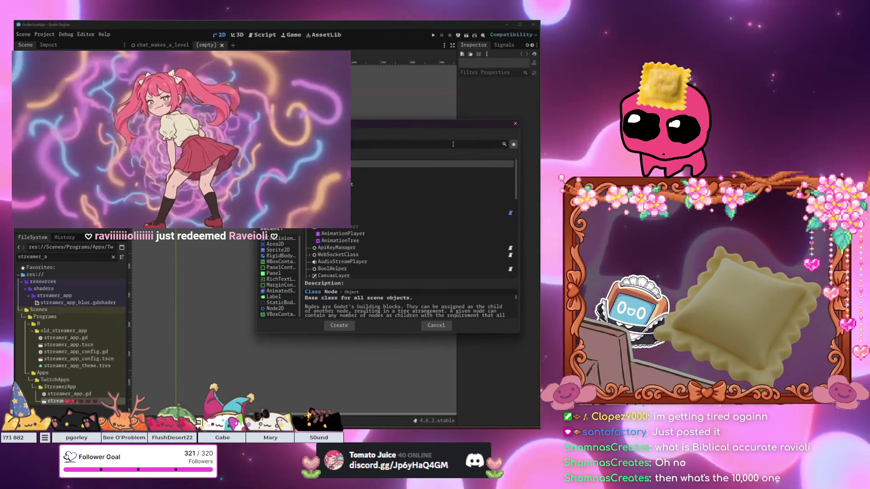
Search 'trigger' and create a RigidBody2D as the new scene's root node.
{"action": "type", "text": "chatmessage"}
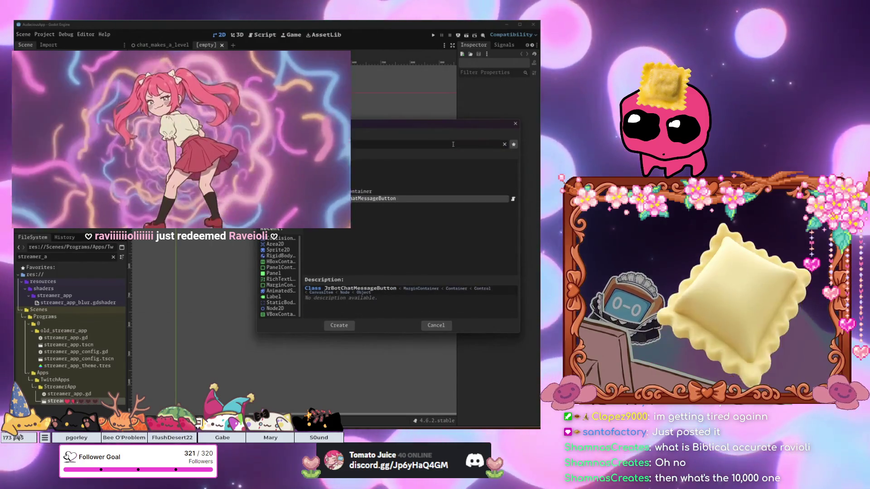
{"action": "key", "text": "ctrl+a"}
{"action": "type", "text": "trigger"}
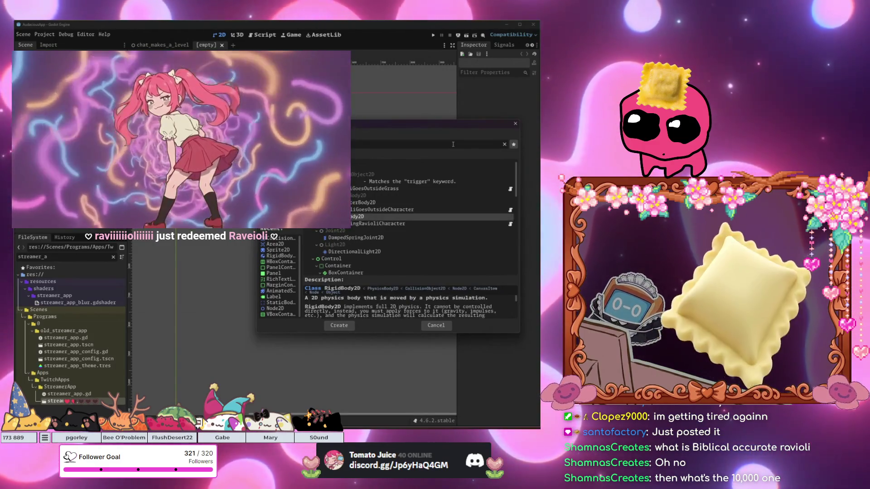
{"action": "key", "text": "Return"}
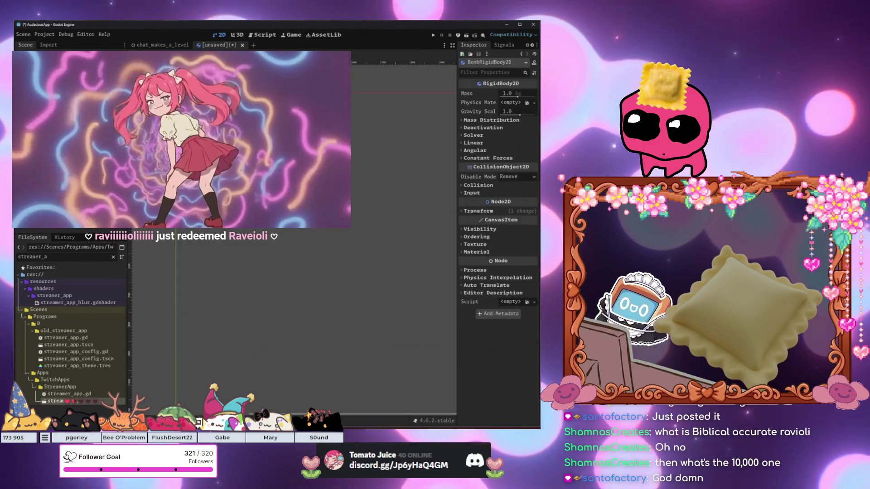
{"action": "key", "text": "ctrl+shift+o"}
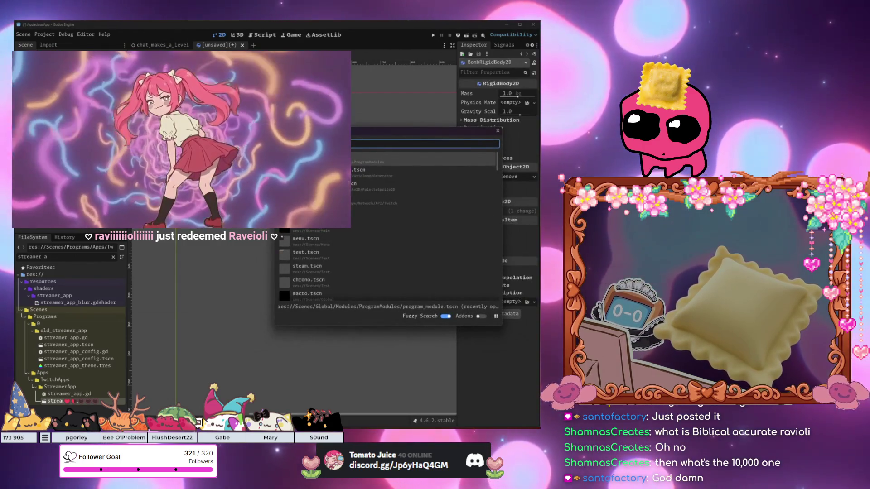
Filter the project scene list by 'anim', then dismiss the scene search.
{"action": "type", "text": "a"}
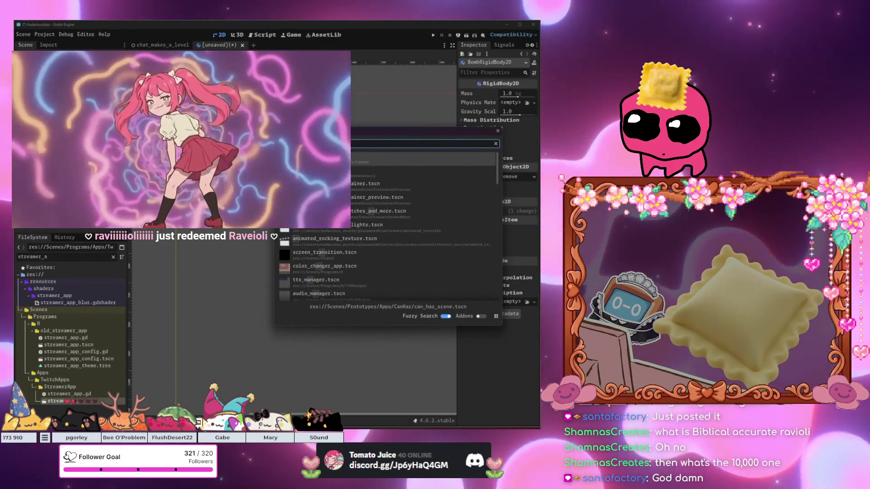
{"action": "type", "text": "nimated_"}
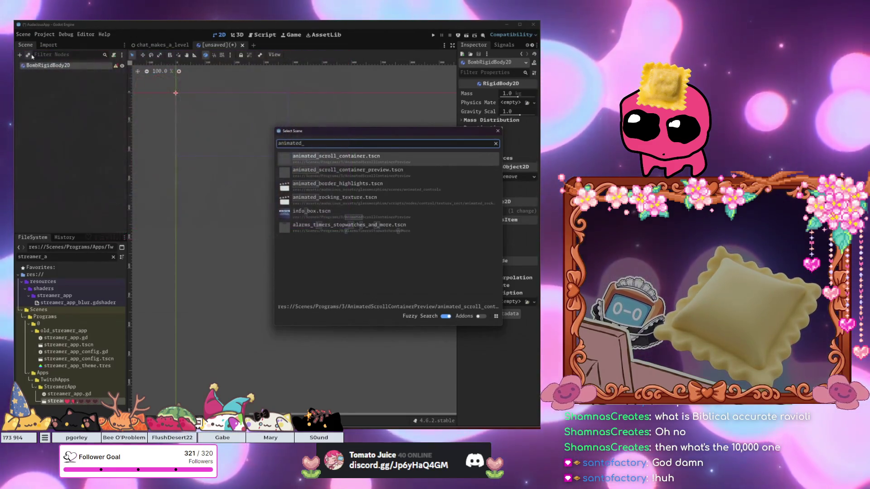
{"action": "key", "text": "Escape"}
Add AnimatedSprite2D and CollisionShape2D child nodes under BombRigidBody2D.
{"action": "key", "text": "ctrl+a"}
{"action": "type", "text": "animatedst"}
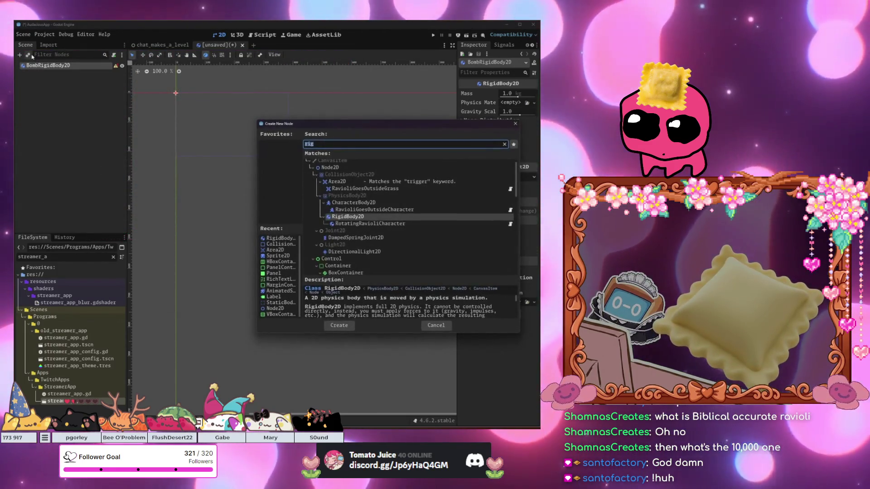
{"action": "key", "text": "Return"}
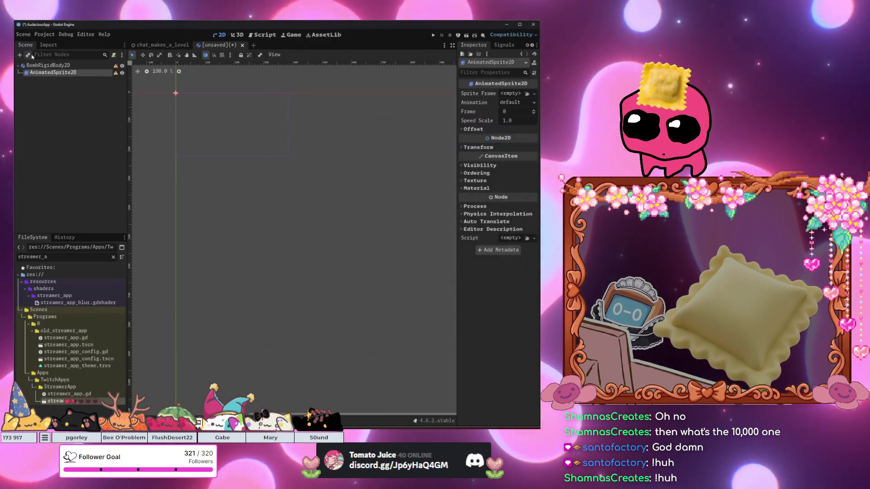
{"action": "key", "text": "ctrl+a"}
{"action": "type", "text": "collisionsh"}
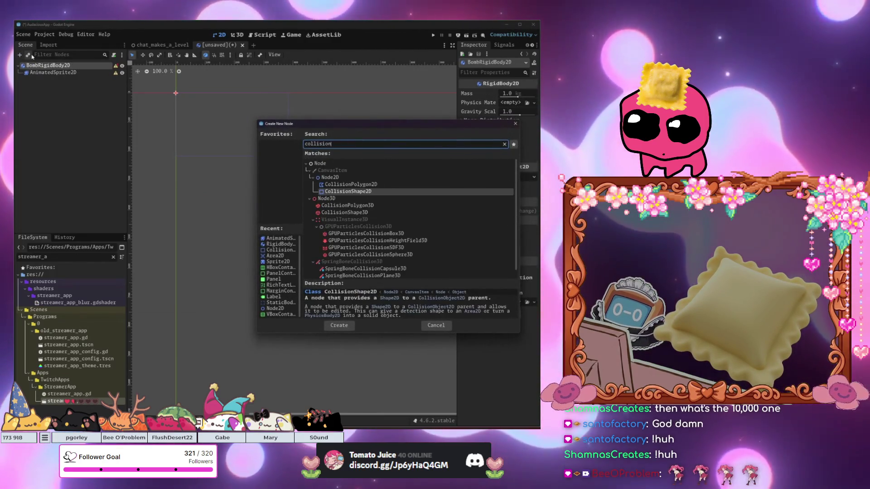
{"action": "key", "text": "Return"}
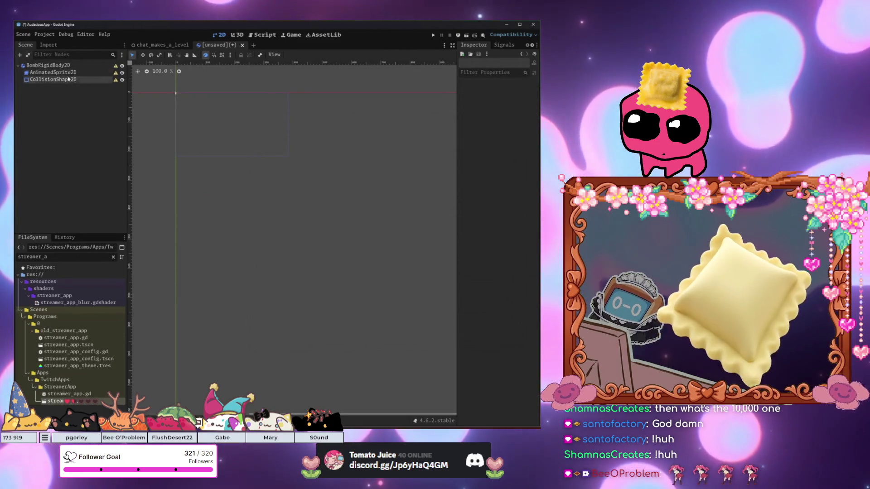
{"action": "left_click", "coordinate": [68, 66]}
Inspect the BombRigidBody2D root node's transform values.
{"action": "left_click", "coordinate": [88, 73]}
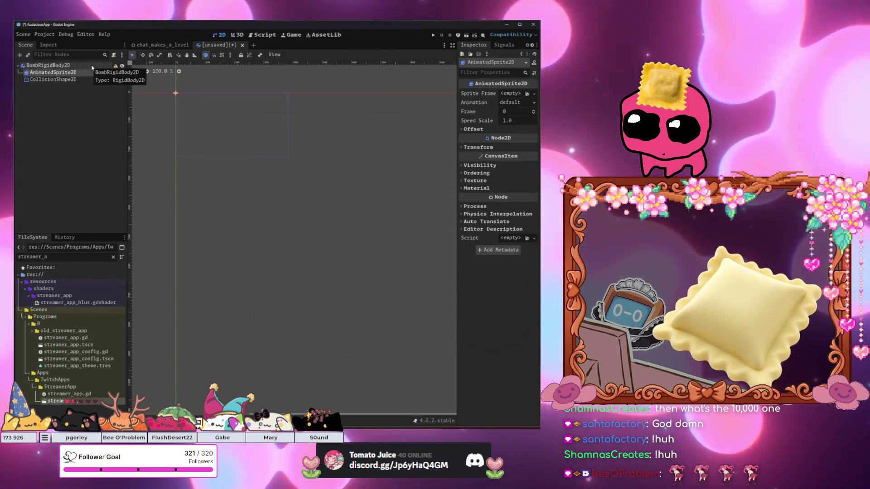
{"action": "scroll", "coordinate": [211, 101], "scroll_direction": "up", "scroll_amount": 4}
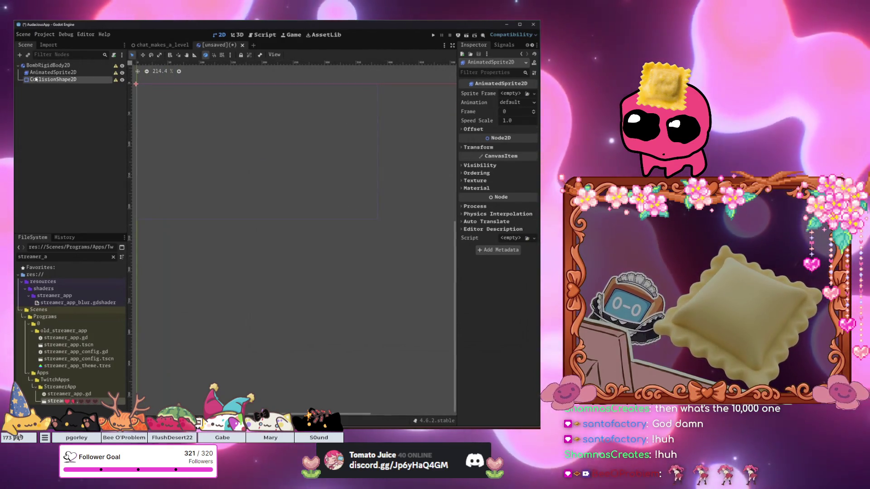
{"action": "scroll", "coordinate": [317, 184], "scroll_direction": "up", "scroll_amount": 10}
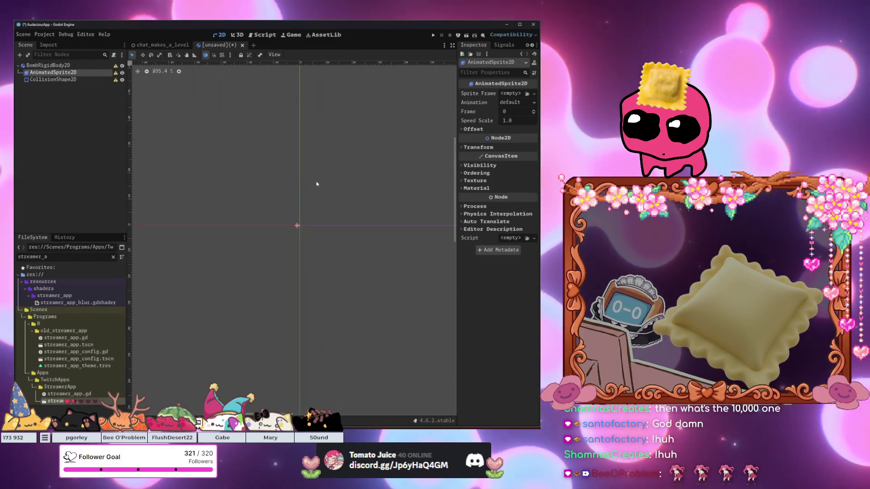
{"action": "left_click", "coordinate": [243, 159]}
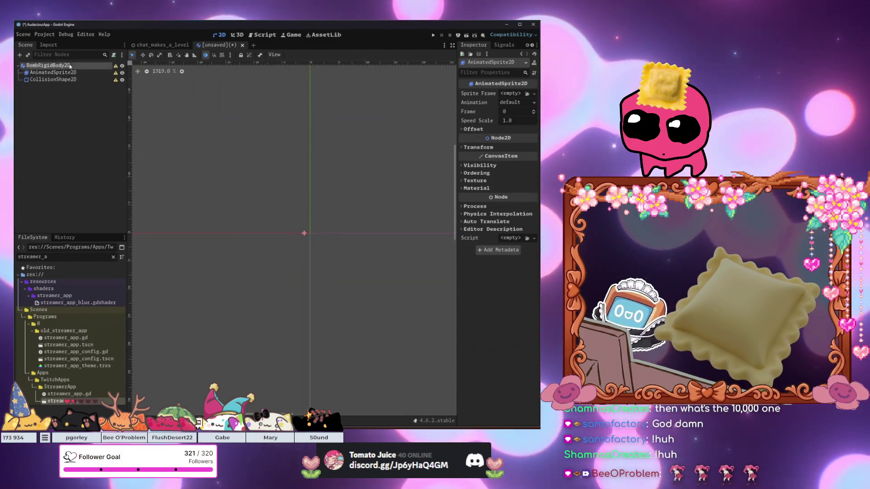
{"action": "left_click", "coordinate": [506, 211]}
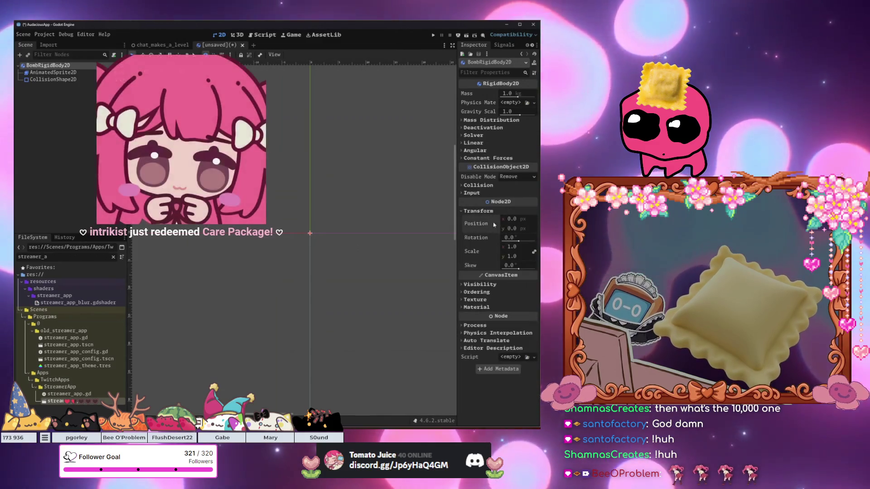
{"action": "key", "text": "Escape"}
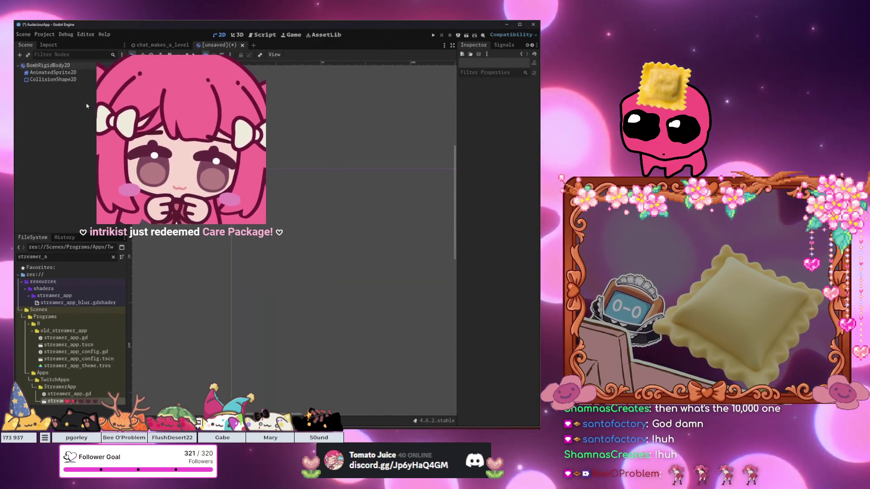
Select AnimatedSprite2D and list the resource choices for its Sprite Frames property.
{"action": "left_click", "coordinate": [66, 73]}
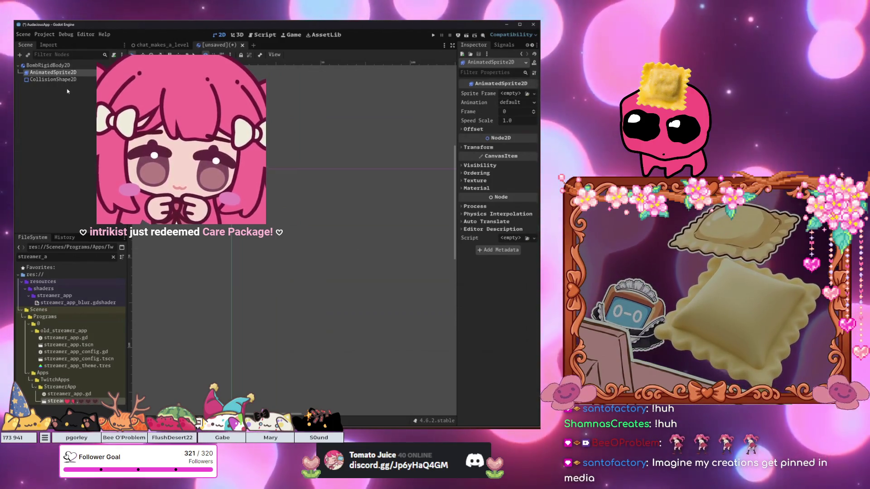
{"action": "key", "text": "ctrl+a"}
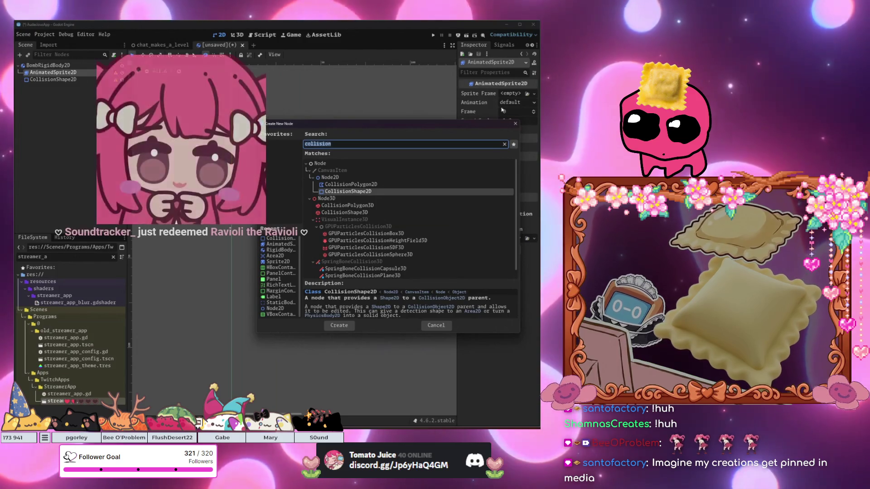
{"action": "left_click", "coordinate": [514, 123]}
{"action": "left_click", "coordinate": [511, 93]}
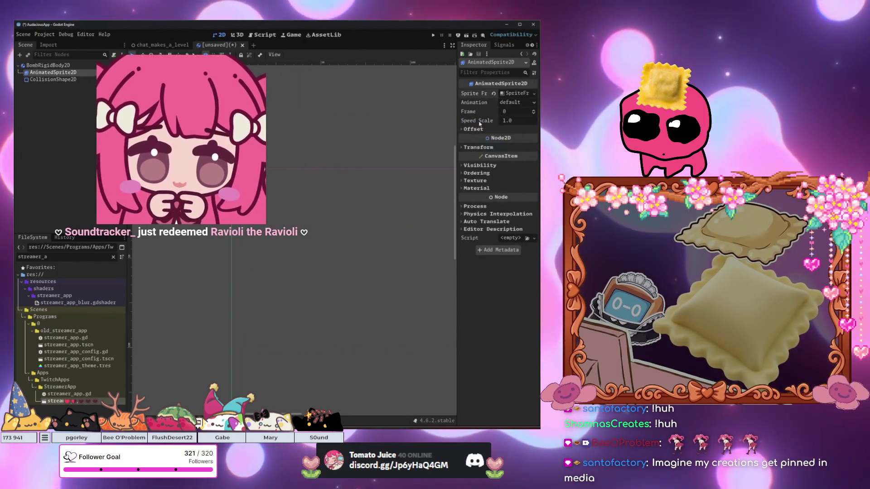
Give the sprite new SpriteFrames holding two bomb frames from the tiles spritesheet.
{"action": "left_click", "coordinate": [522, 102]}
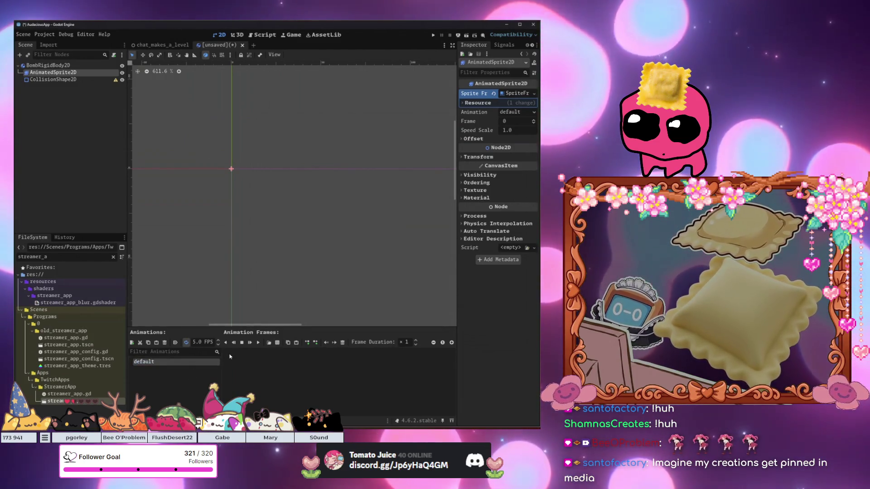
{"action": "left_click", "coordinate": [277, 344]}
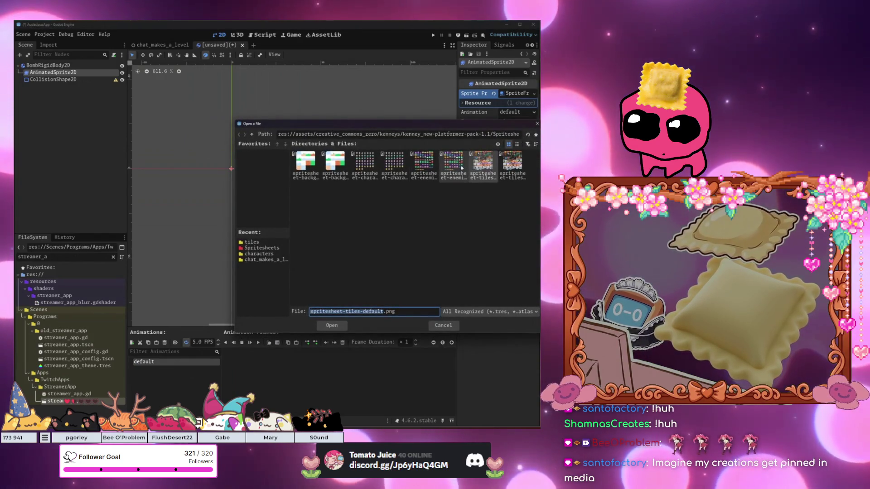
{"action": "double_click", "coordinate": [484, 168]}
{"action": "left_click", "coordinate": [308, 157]}
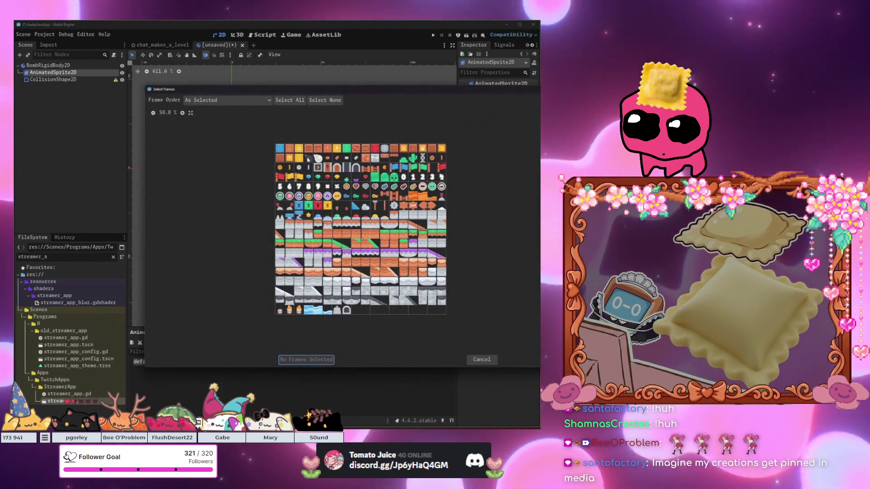
{"action": "left_click", "coordinate": [318, 157]}
{"action": "left_click", "coordinate": [319, 360]}
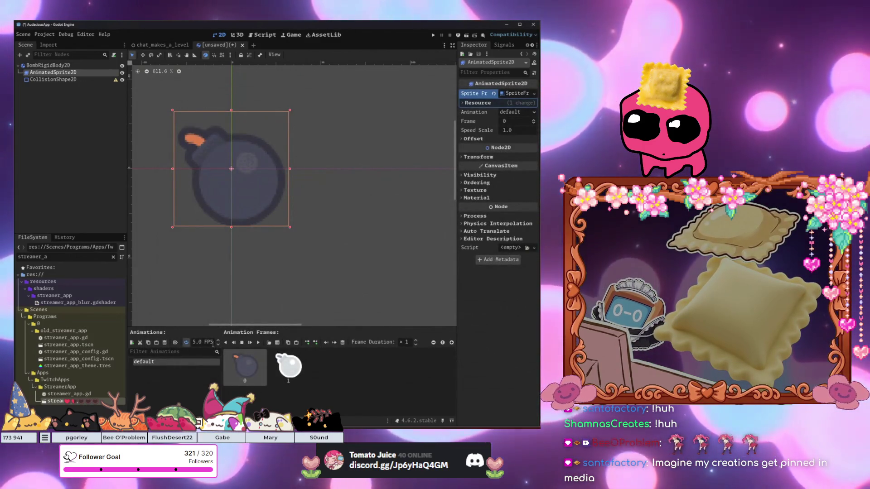
Make the default animation autoplay on load at a speed of 1 FPS.
{"action": "scroll", "coordinate": [219, 345], "scroll_direction": "down", "scroll_amount": 4}
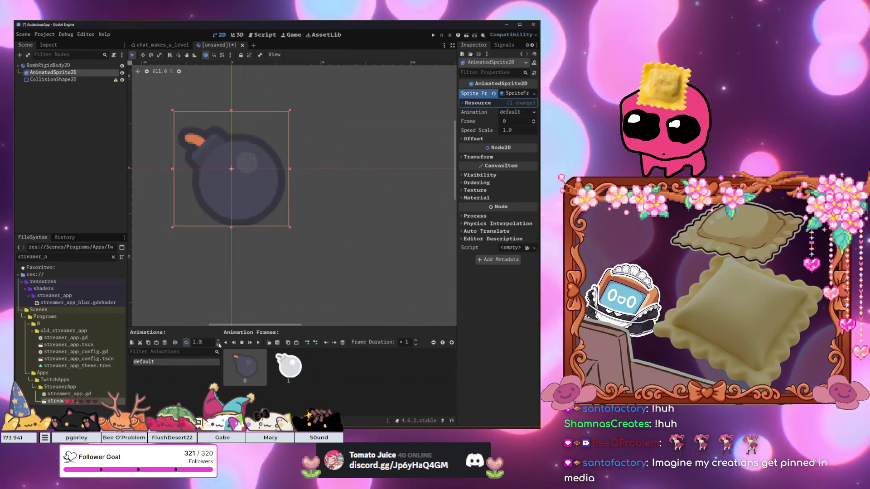
{"action": "left_click", "coordinate": [176, 343]}
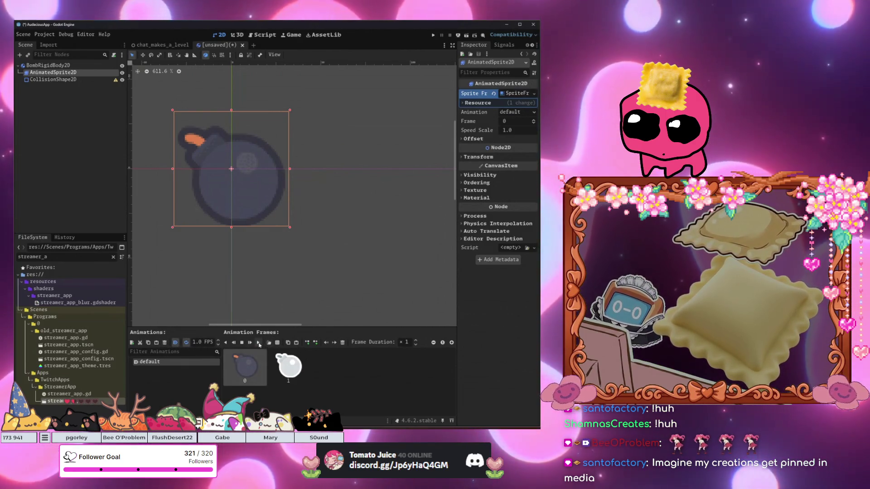
{"action": "scroll", "coordinate": [257, 264], "scroll_direction": "down", "scroll_amount": 4}
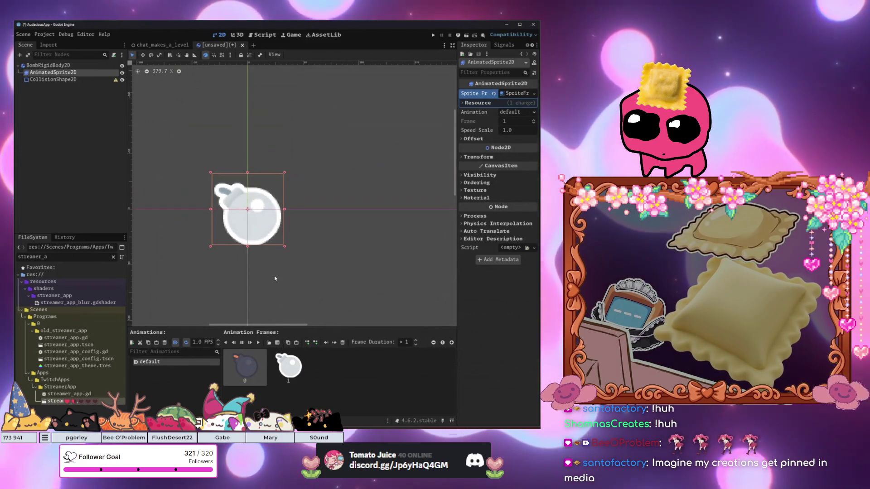
{"action": "scroll", "coordinate": [219, 343], "scroll_direction": "up", "scroll_amount": 2}
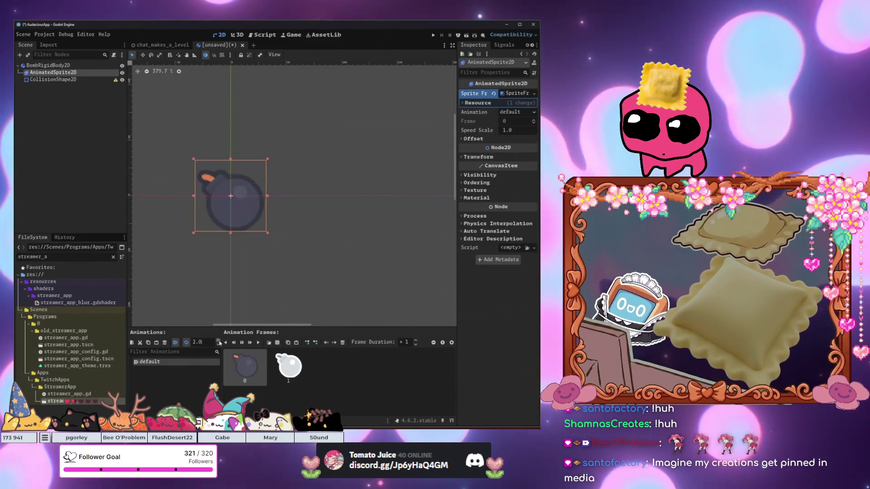
{"action": "scroll", "coordinate": [219, 343], "scroll_direction": "up", "scroll_amount": 5}
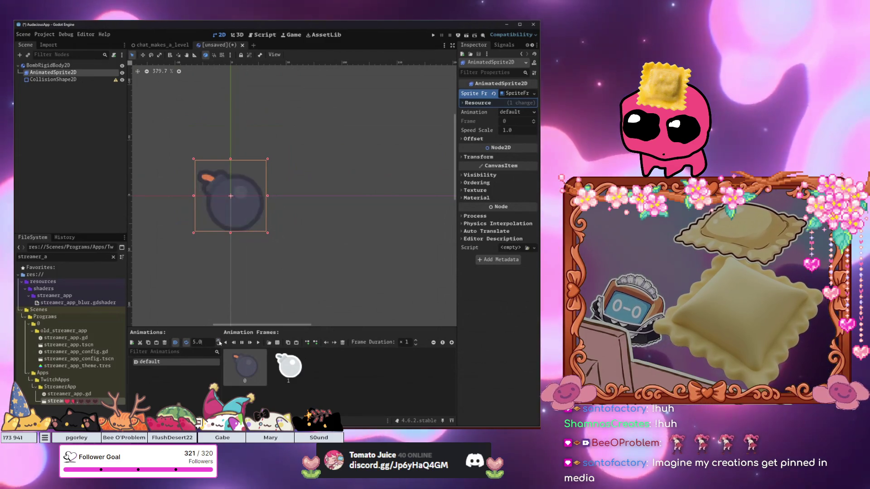
{"action": "scroll", "coordinate": [219, 343], "scroll_direction": "up", "scroll_amount": 5}
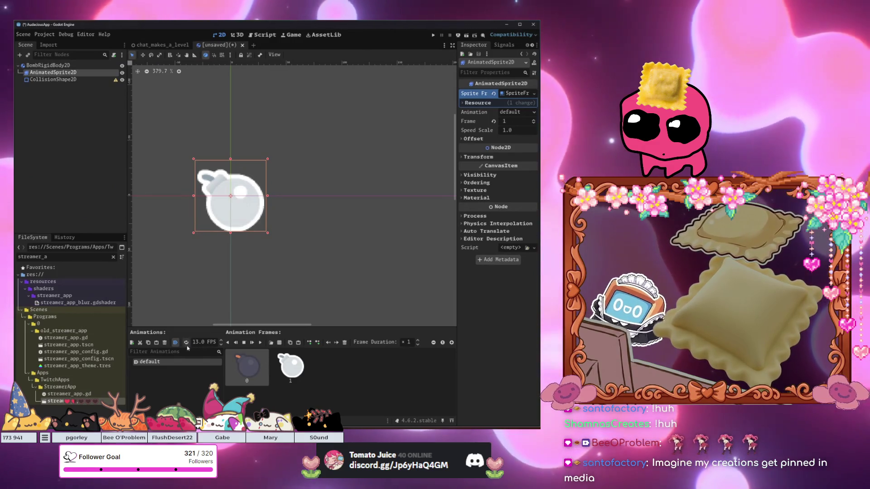
{"action": "type", "text": "1"}
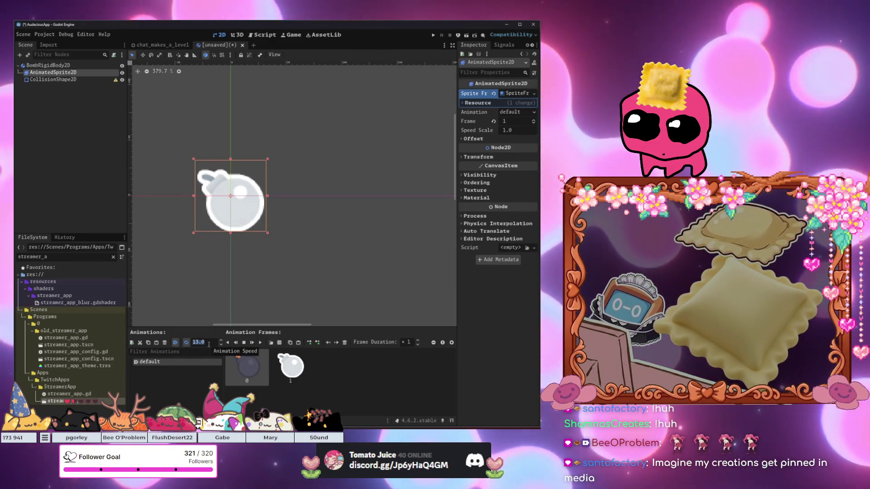
{"action": "key", "text": "Return"}
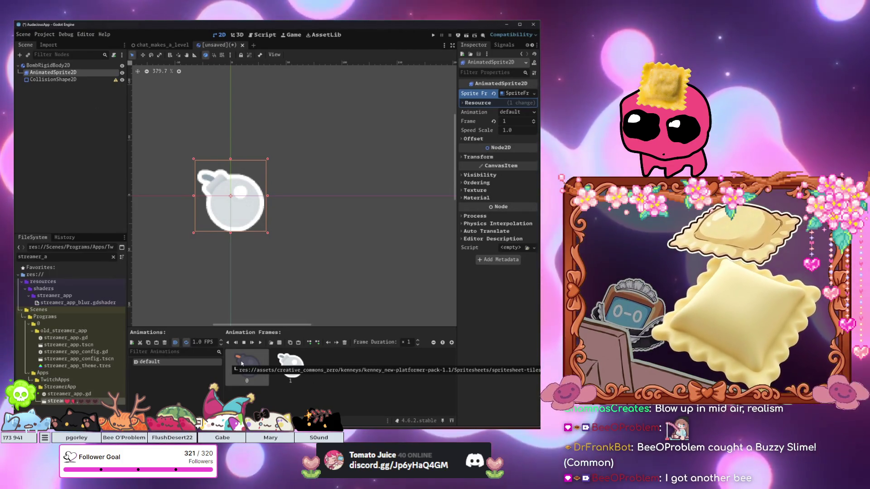
Select the bomb's BombRigidBody2D root node now that the animation is done.
{"action": "left_click", "coordinate": [100, 64]}
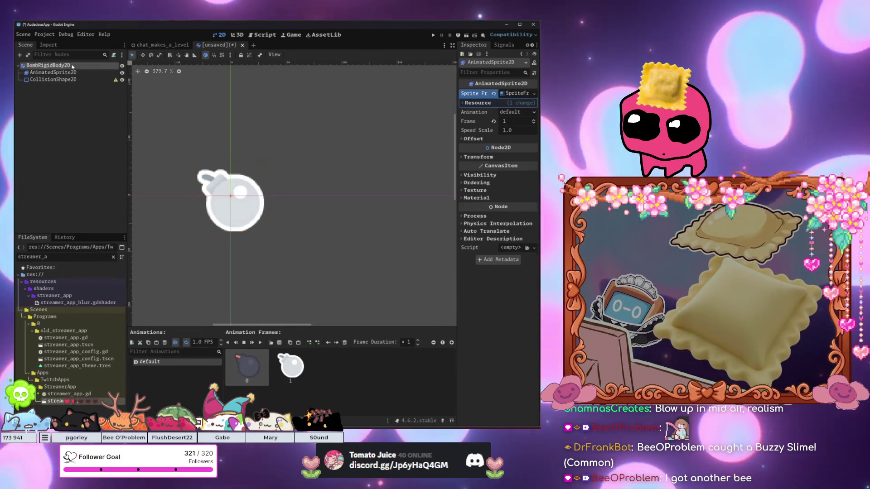
Give CollisionShape2D a new CircleShape2D and enlarge its radius to cover the bomb's round body.
{"action": "left_click", "coordinate": [113, 55]}
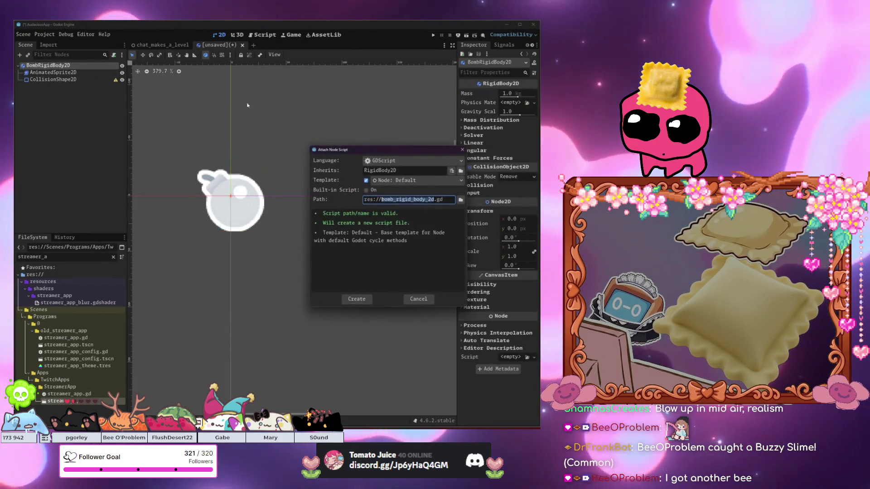
{"action": "left_click", "coordinate": [463, 149]}
{"action": "left_click", "coordinate": [62, 151]}
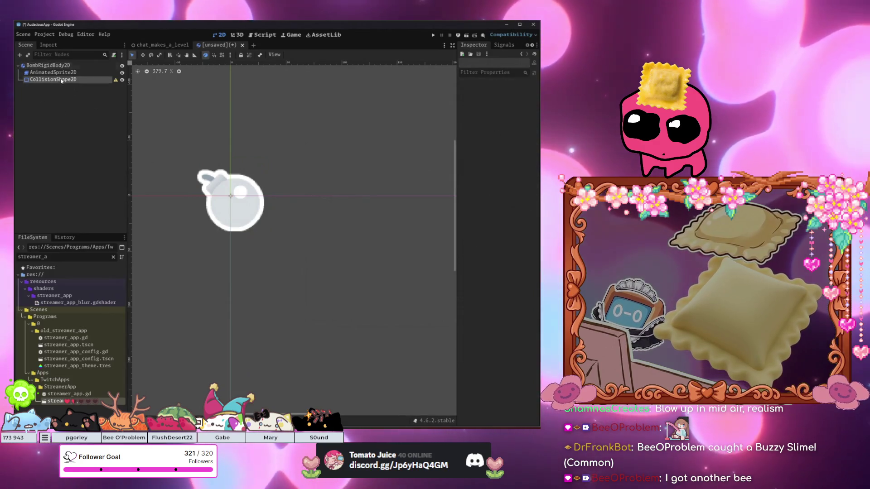
{"action": "left_click", "coordinate": [62, 73]}
{"action": "left_click", "coordinate": [66, 80]}
{"action": "left_click", "coordinate": [510, 93]}
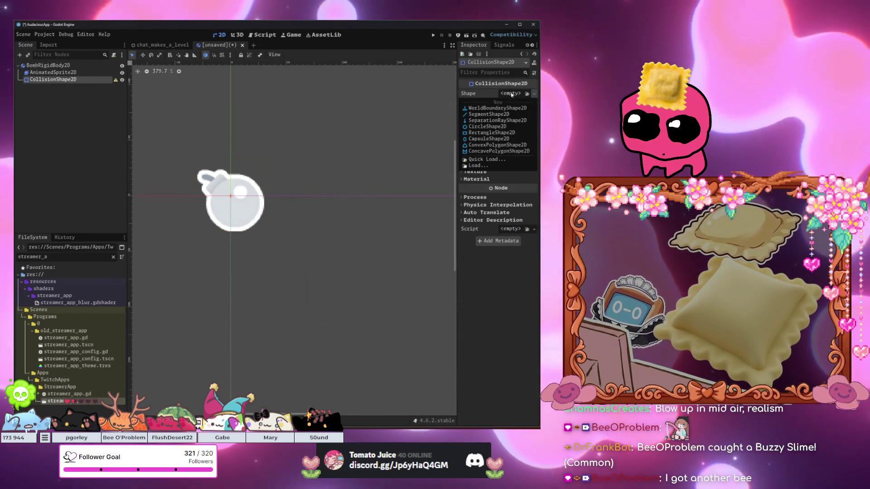
{"action": "left_click", "coordinate": [487, 126]}
{"action": "left_click_drag", "start_coordinate": [244, 198], "coordinate": [263, 202]}
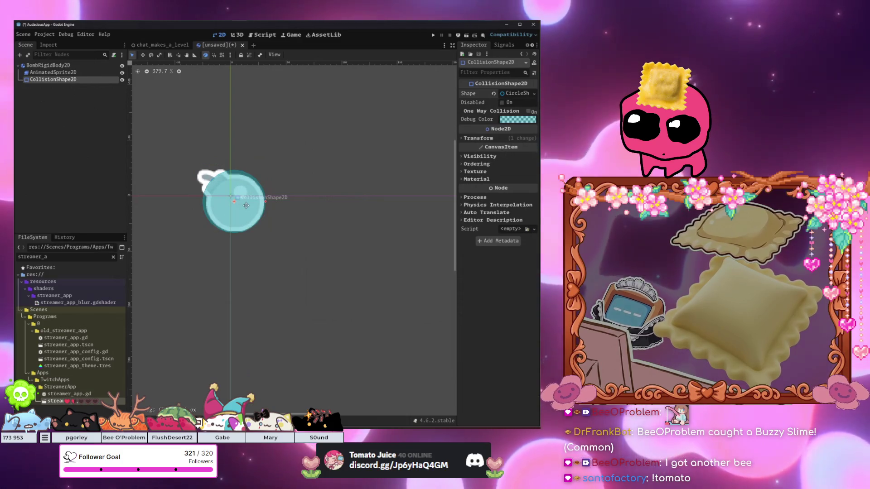
{"action": "scroll", "coordinate": [244, 195], "scroll_direction": "up", "scroll_amount": 5}
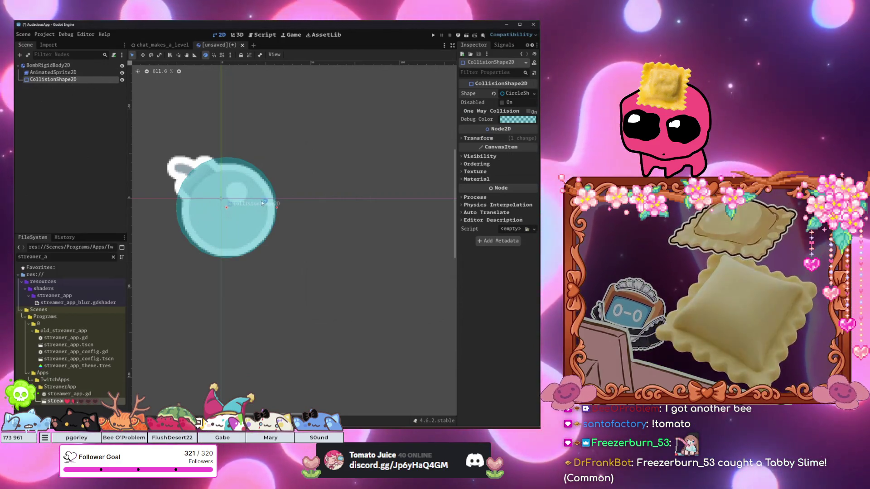
Delete the CollisionShape2D, add a CollisionPolygon2D under the bomb and place one vertex.
{"action": "key", "text": "Delete"}
{"action": "left_click", "coordinate": [366, 236]}
{"action": "left_click", "coordinate": [58, 65]}
{"action": "key", "text": "ctrl+a"}
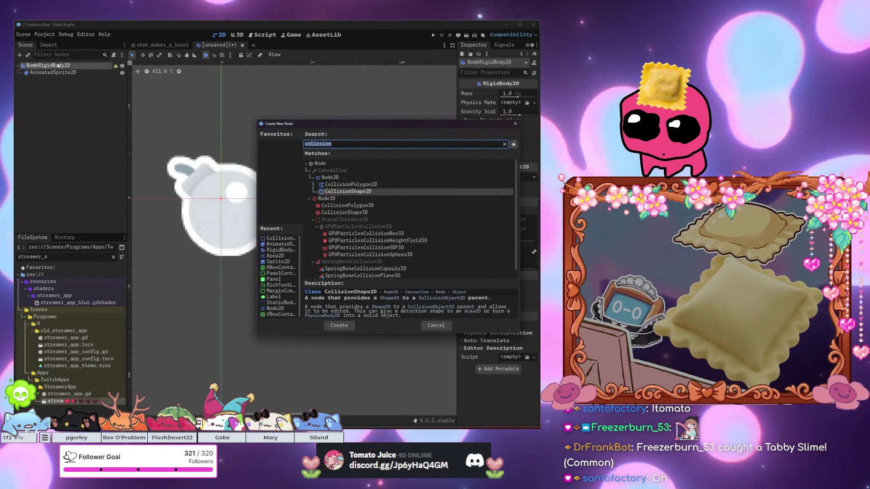
{"action": "type", "text": "poly"}
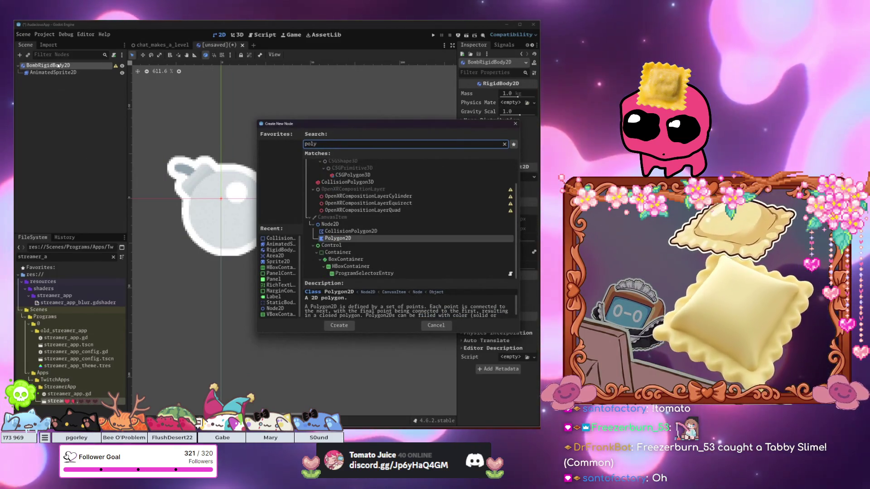
{"action": "key", "text": "Up"}
{"action": "key", "text": "Return"}
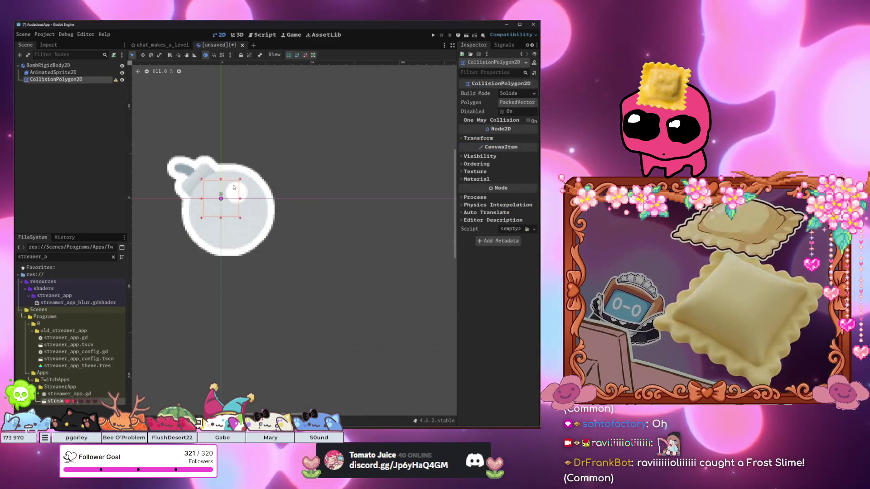
{"action": "scroll", "coordinate": [231, 179], "scroll_direction": "up", "scroll_amount": 3}
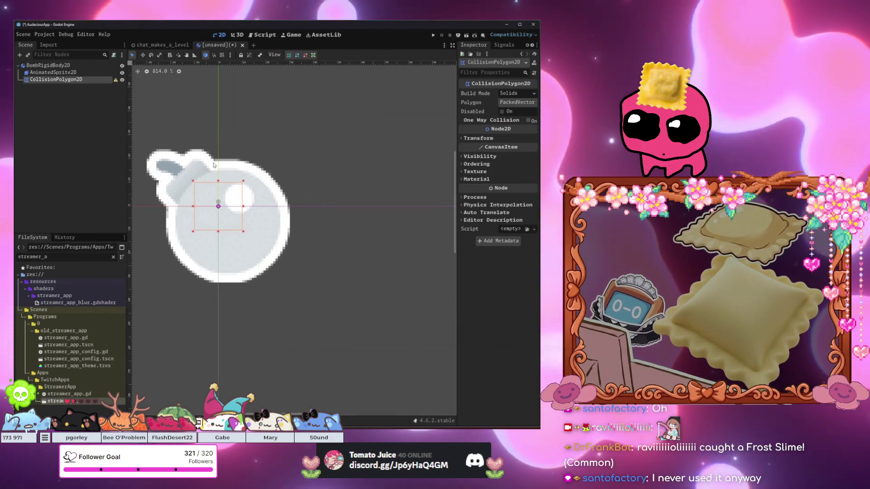
{"action": "left_click", "coordinate": [251, 161]}
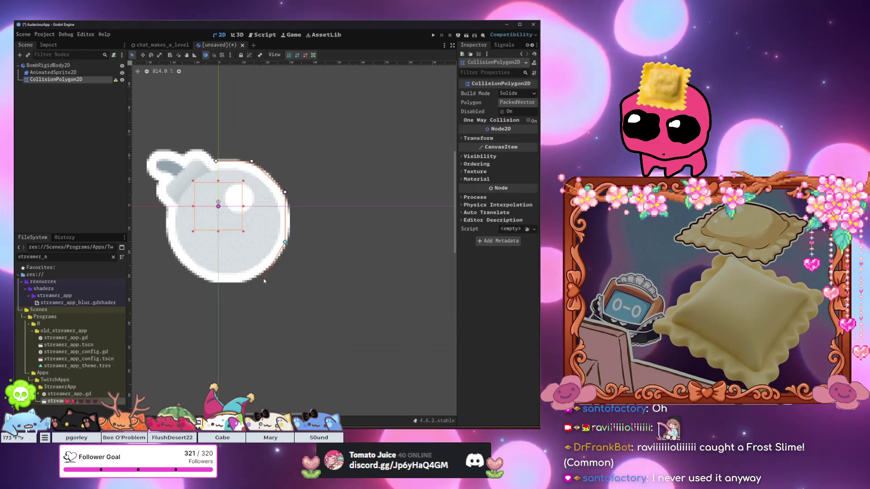
Undo back to the circle collision shape, shrink it slightly to fit, and duplicate it.
{"action": "left_click", "coordinate": [53, 72]}
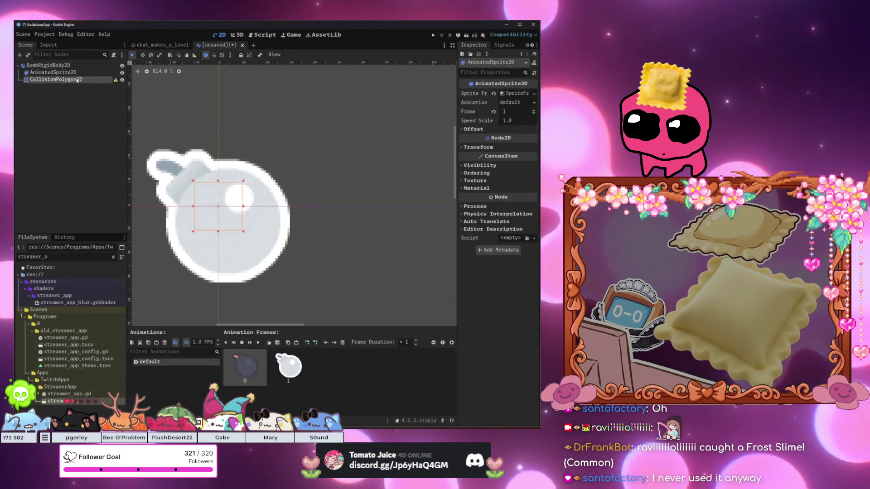
{"action": "left_click", "coordinate": [78, 80]}
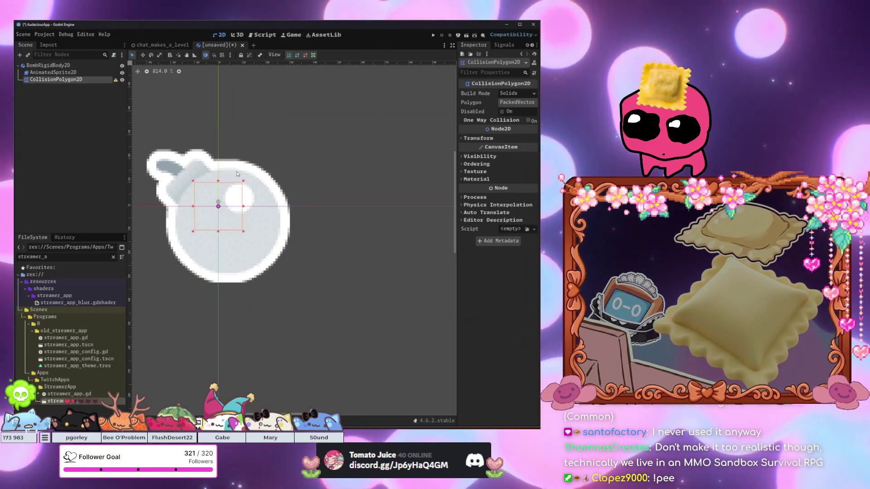
{"action": "key", "text": "ctrl+z"}
{"action": "left_click", "coordinate": [211, 220]}
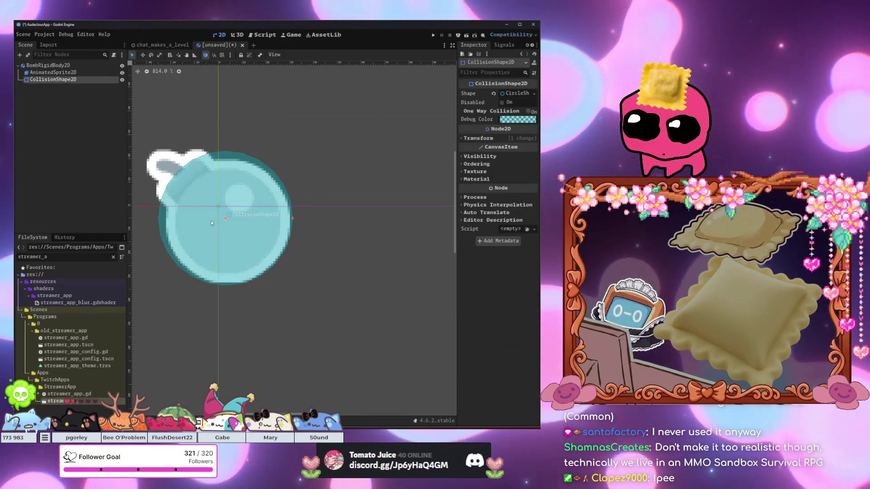
{"action": "left_click_drag", "start_coordinate": [293, 218], "coordinate": [279, 225]}
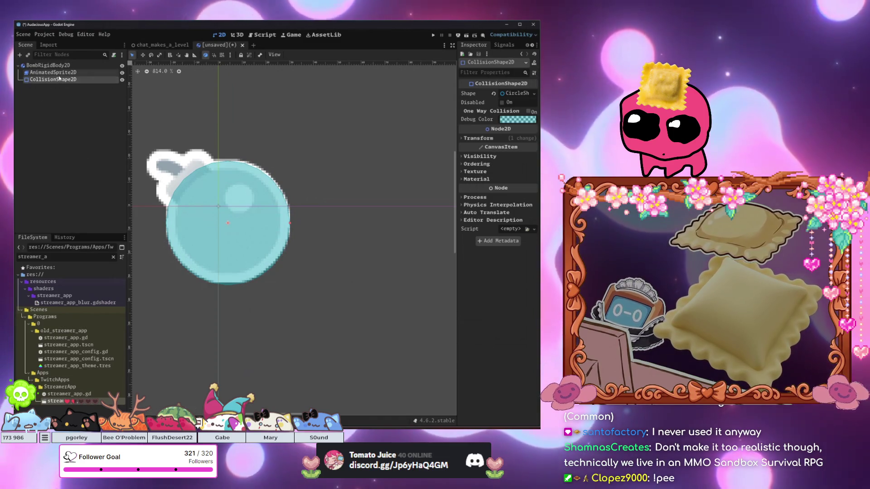
{"action": "key", "text": "ctrl+d"}
{"action": "mouse_move", "coordinate": [237, 225]}
{"action": "left_mouse_down"}
{"action": "mouse_move", "coordinate": [199, 177]}
{"action": "mouse_move", "coordinate": [214, 169]}
{"action": "left_mouse_up"}
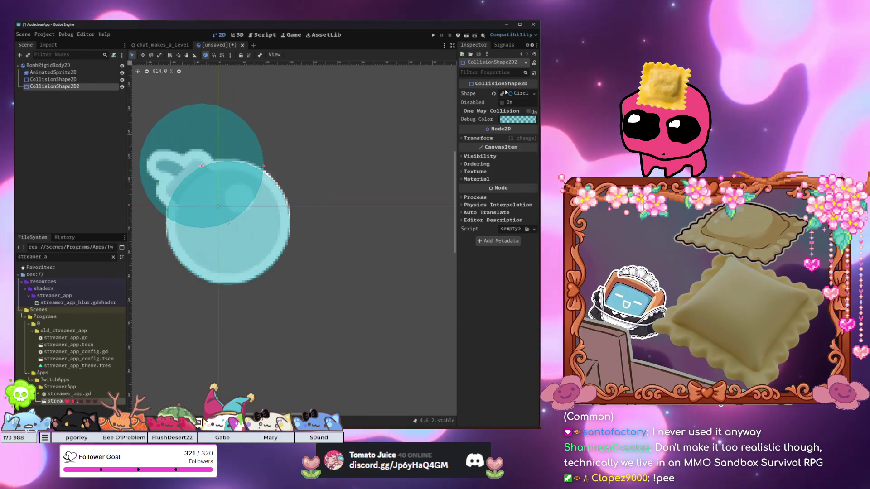
{"action": "left_click", "coordinate": [502, 93]}
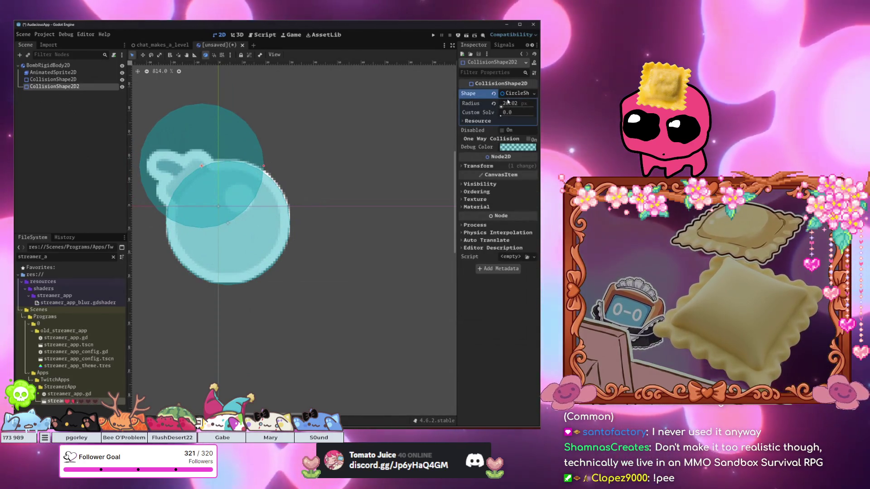
{"action": "left_click", "coordinate": [534, 94]}
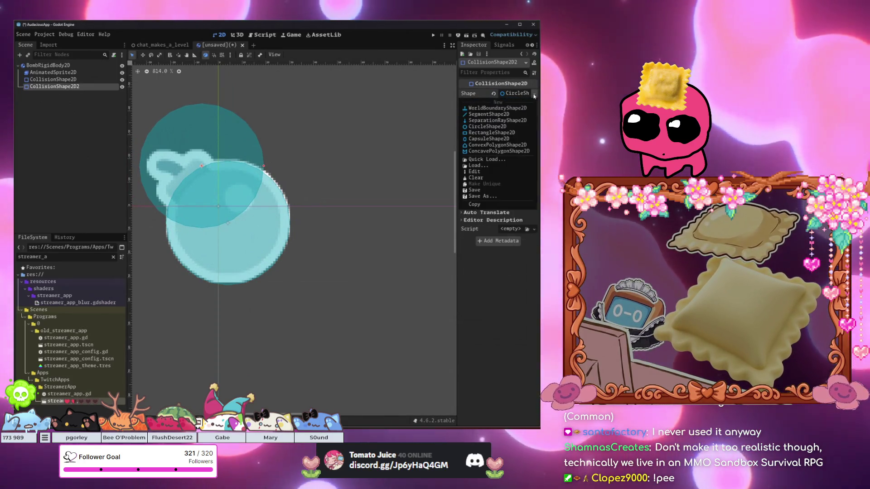
{"action": "left_click", "coordinate": [492, 132]}
{"action": "key", "text": "r"}
{"action": "mouse_move", "coordinate": [207, 169]}
{"action": "left_mouse_down"}
{"action": "mouse_move", "coordinate": [197, 179]}
{"action": "mouse_move", "coordinate": [190, 172]}
{"action": "left_mouse_up"}
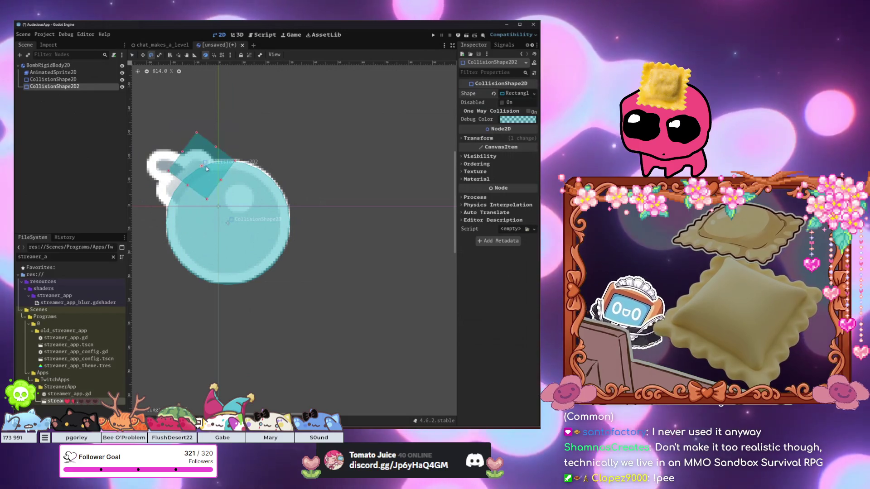
{"action": "key", "text": "w"}
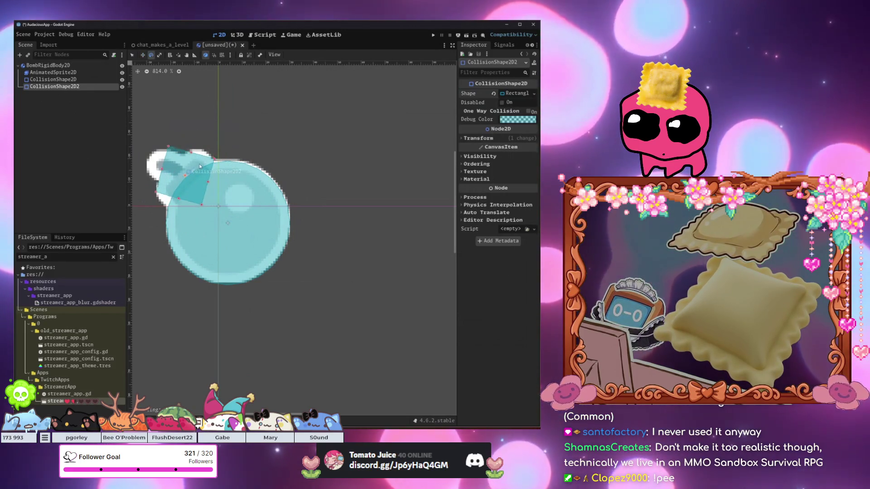
{"action": "key", "text": "w"}
{"action": "left_click_drag", "start_coordinate": [196, 165], "coordinate": [201, 180]}
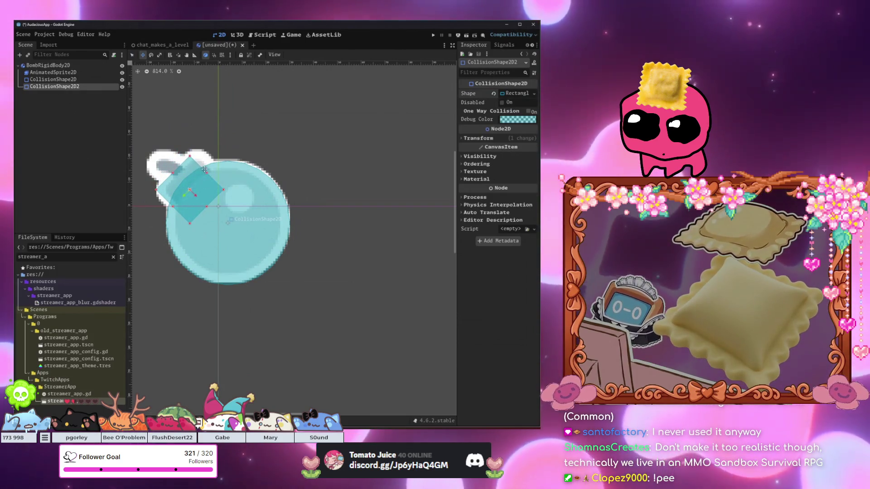
{"action": "key", "text": "Delete"}
{"action": "left_click", "coordinate": [360, 232]}
{"action": "left_click", "coordinate": [57, 66]}
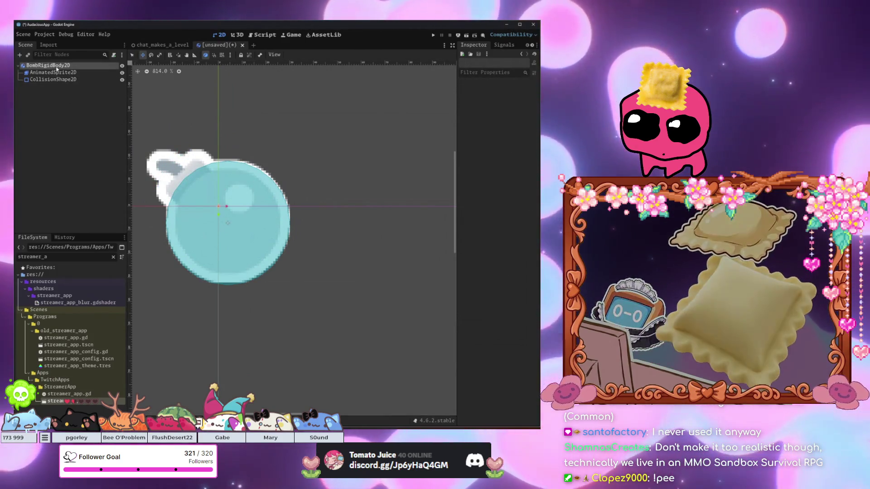
Add a CollisionPolygon2D and start placing outline points around the bomb's fuse.
{"action": "key", "text": "ctrl+a"}
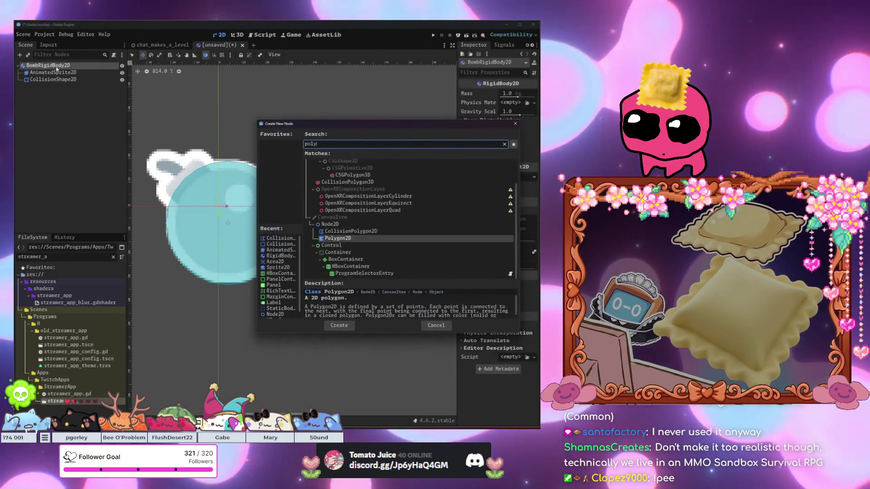
{"action": "key", "text": "Up"}
{"action": "key", "text": "Return"}
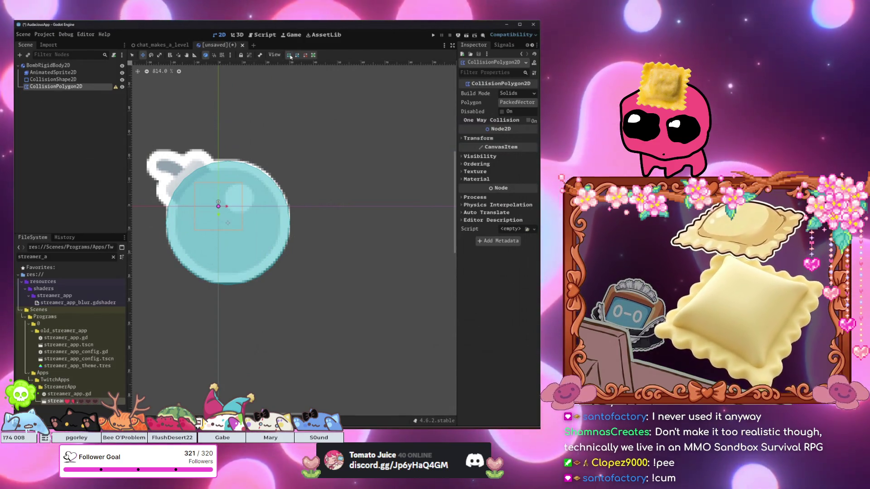
{"action": "key", "text": "q"}
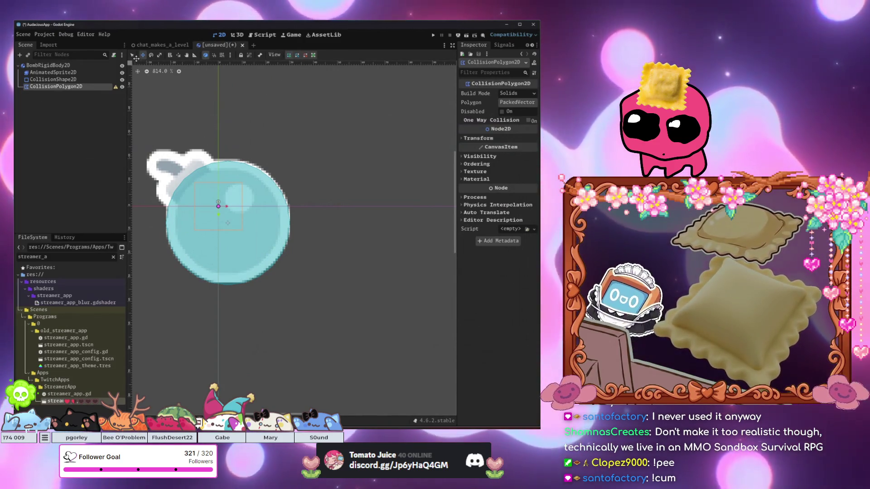
{"action": "left_click", "coordinate": [146, 159]}
{"action": "left_click", "coordinate": [156, 149]}
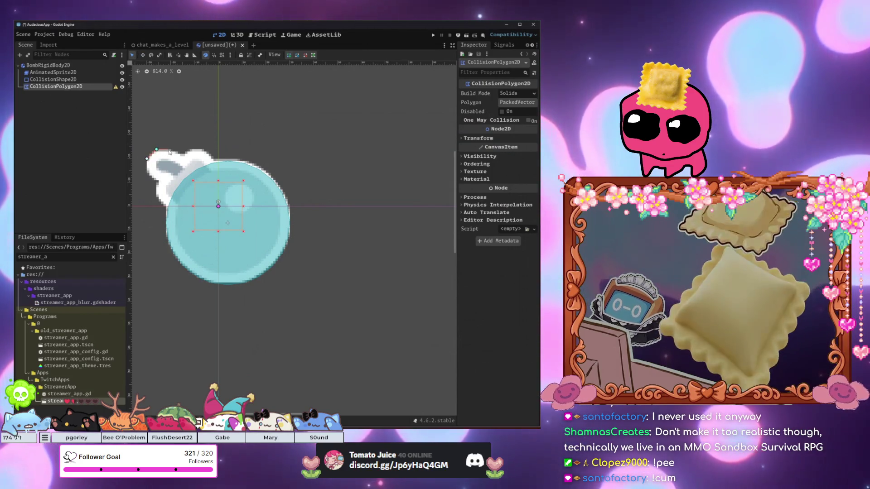
{"action": "left_click", "coordinate": [171, 149]}
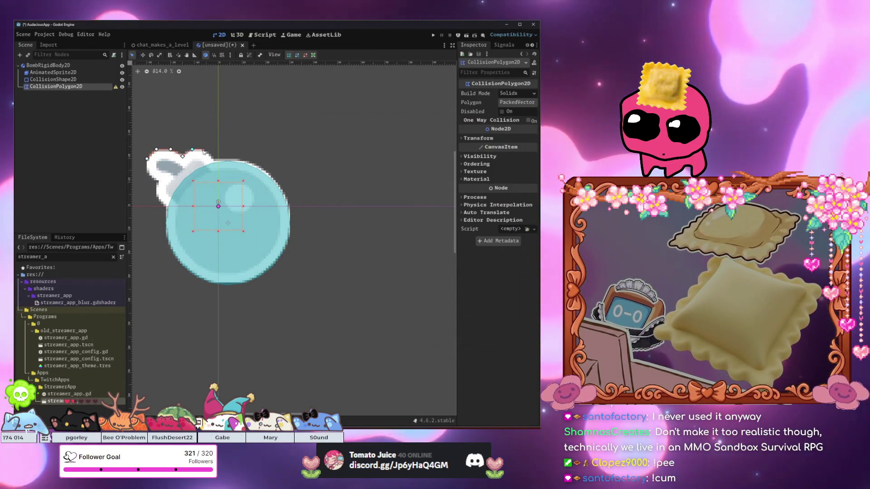
{"action": "left_click", "coordinate": [216, 162]}
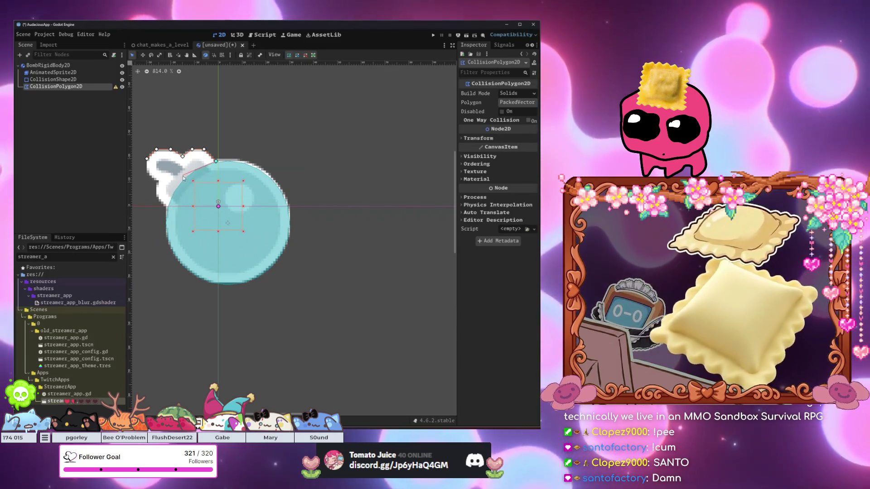
{"action": "left_click", "coordinate": [166, 208]}
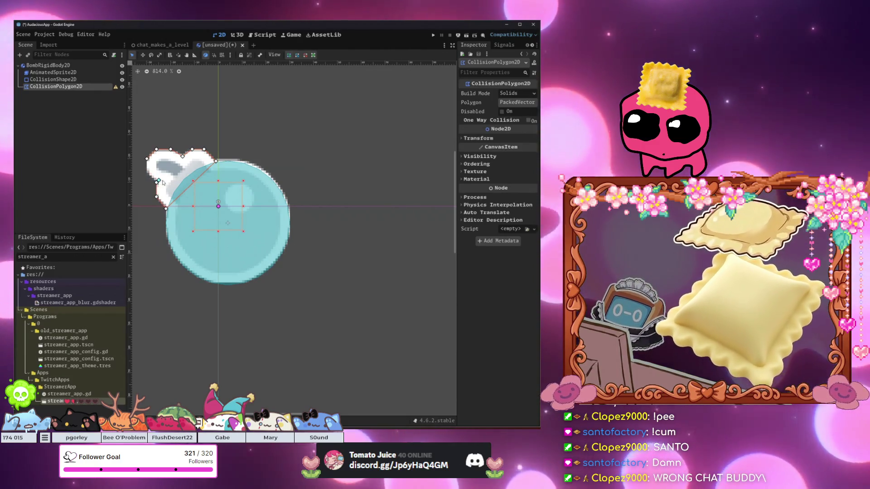
{"action": "right_click", "coordinate": [162, 183]}
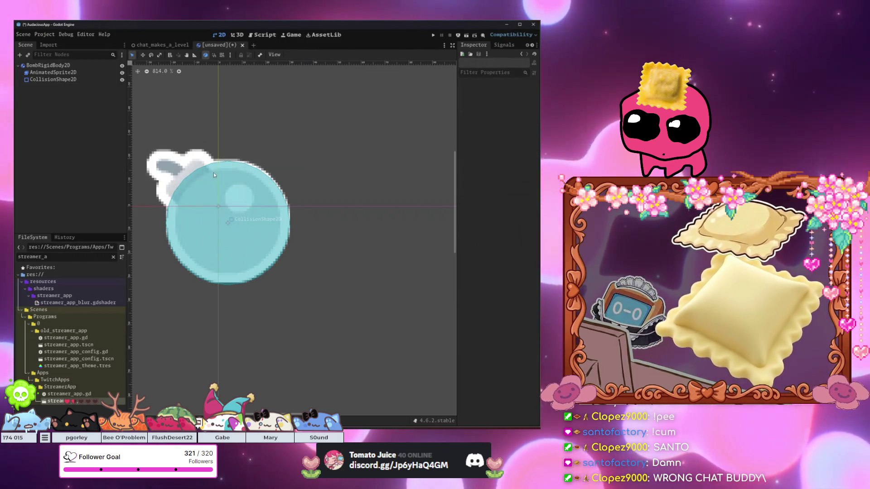
Redraw the collision polygon around the bomb's top-left knob and close it.
{"action": "left_click", "coordinate": [207, 173]}
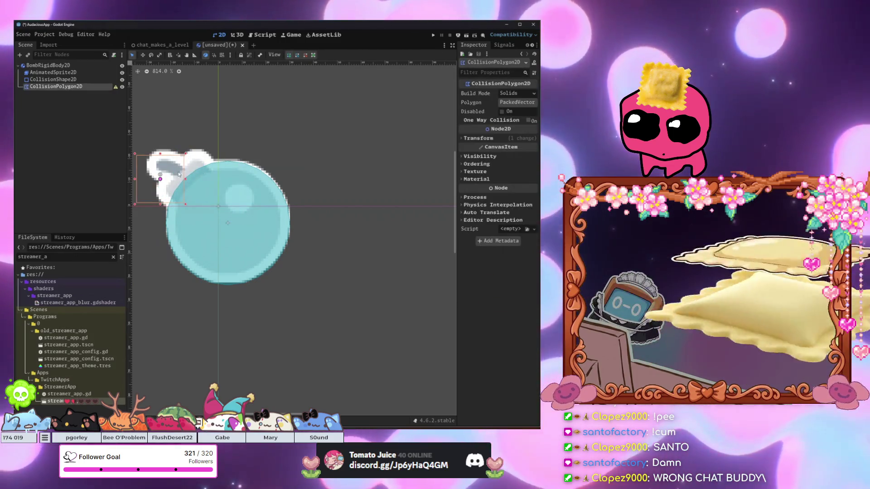
{"action": "left_click", "coordinate": [147, 163]}
{"action": "left_click", "coordinate": [157, 149]}
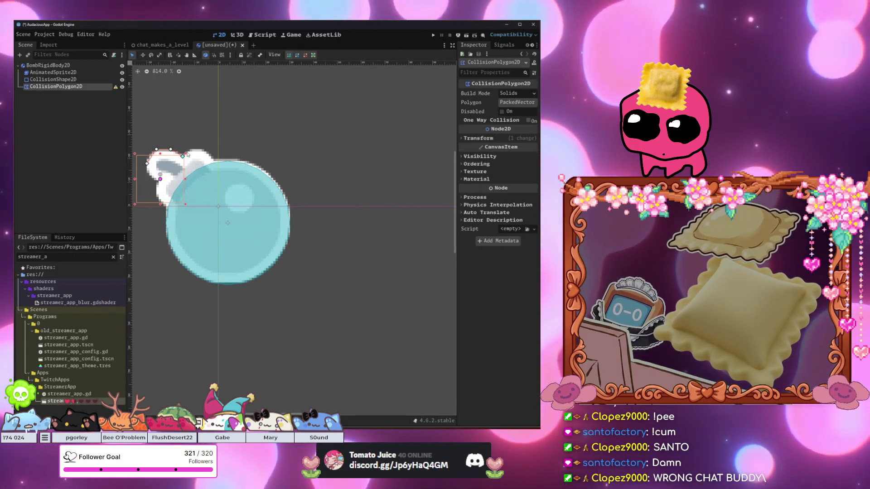
{"action": "left_click", "coordinate": [204, 149]}
{"action": "left_click", "coordinate": [216, 158]}
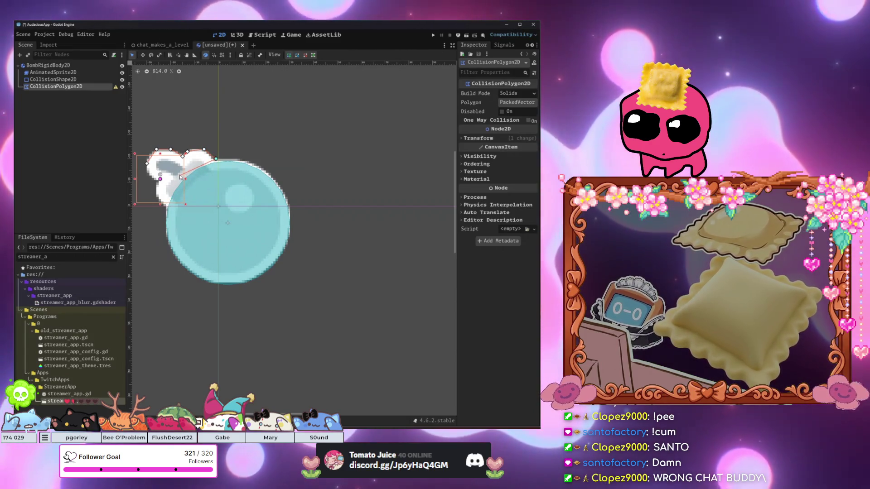
{"action": "left_click", "coordinate": [166, 206]}
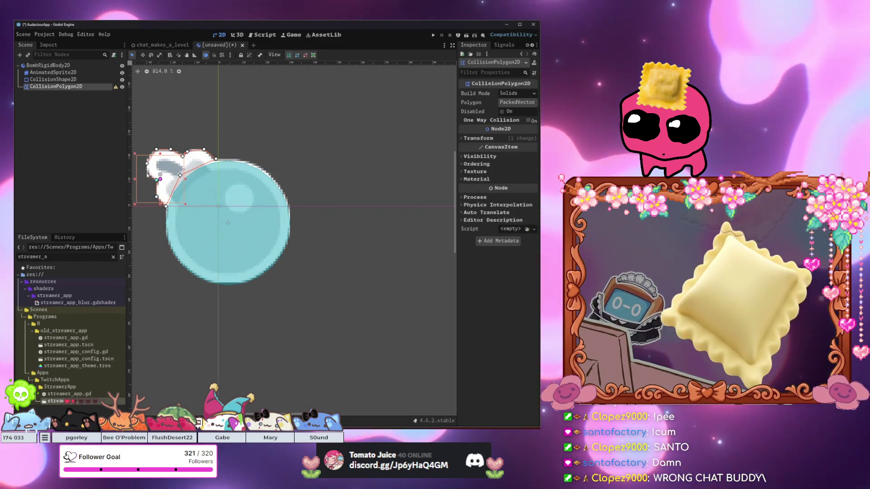
{"action": "left_click", "coordinate": [160, 178]}
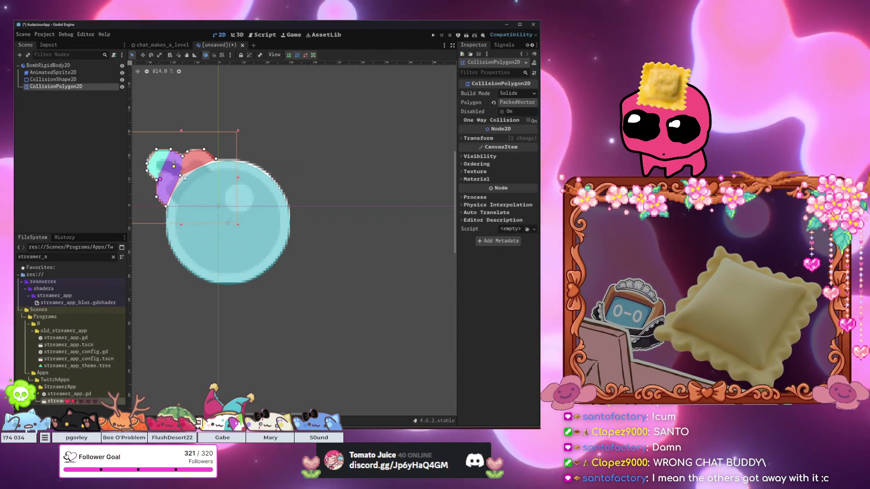
Re-centre the view on the whole bomb and save the scene.
{"action": "left_click", "coordinate": [195, 324]}
{"action": "scroll", "coordinate": [214, 300], "scroll_direction": "down", "scroll_amount": 7}
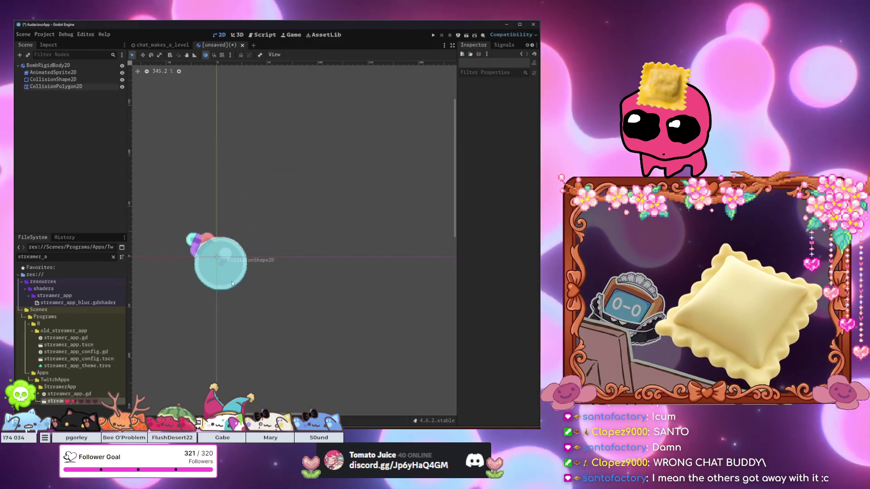
{"action": "left_click_drag", "start_coordinate": [242, 275], "coordinate": [284, 225]}
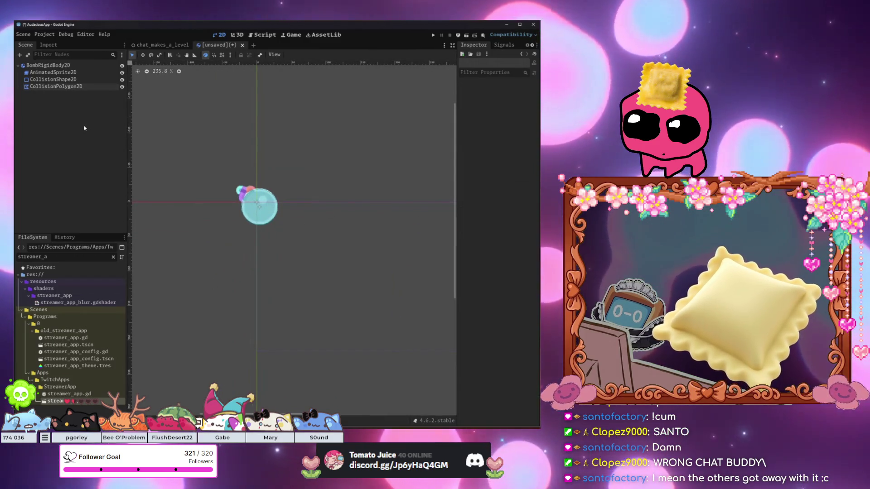
{"action": "key", "text": "ctrl+s"}
Save the scene as bomb_rigid_body_2d.tscn and nudge the collision circle up slightly.
{"action": "left_click", "coordinate": [332, 325]}
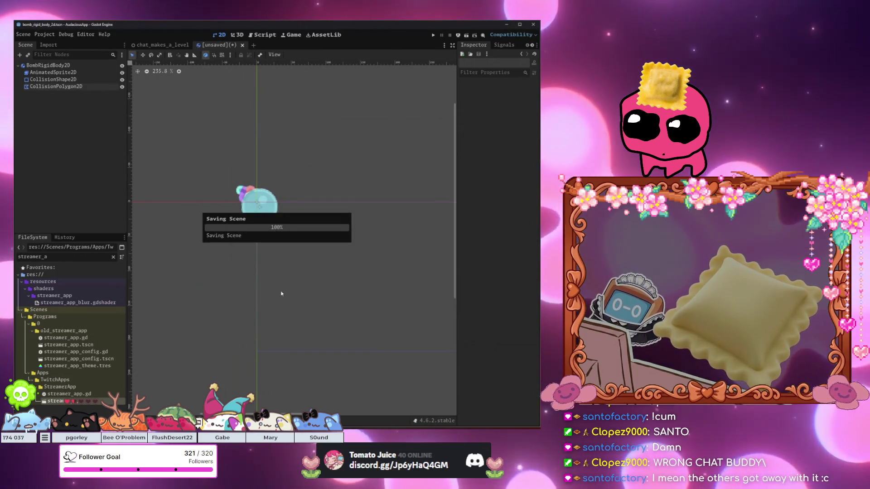
{"action": "scroll", "coordinate": [290, 240], "scroll_direction": "up", "scroll_amount": 8}
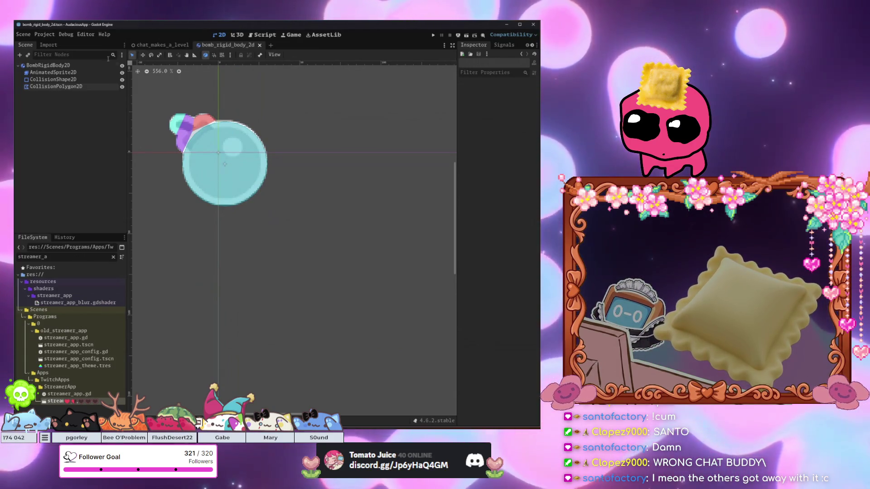
{"action": "left_click", "coordinate": [254, 171]}
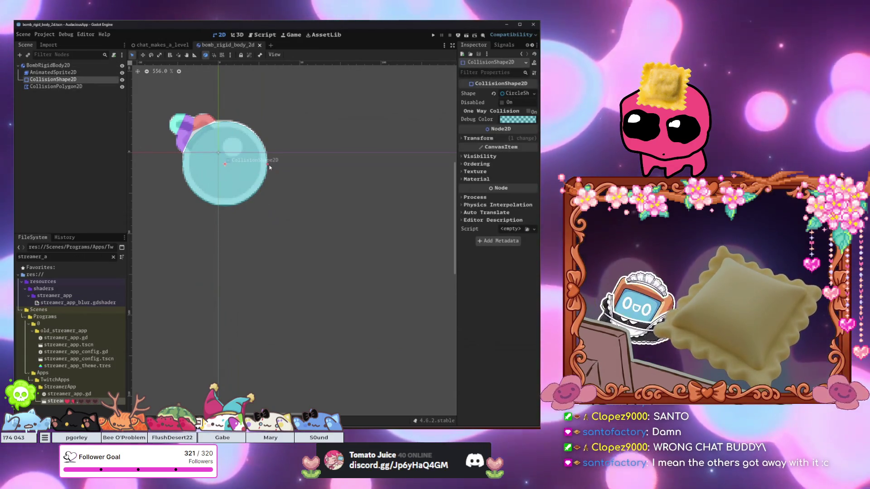
{"action": "left_click_drag", "start_coordinate": [255, 170], "coordinate": [255, 165]}
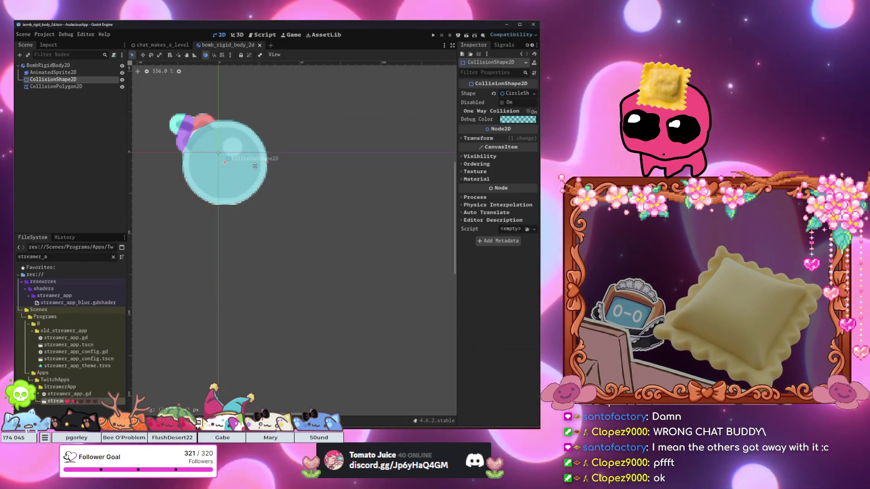
Check the collision polygon and sprite, then select the BombRigidBody2D root node.
{"action": "scroll", "coordinate": [231, 200], "scroll_direction": "up", "scroll_amount": 3}
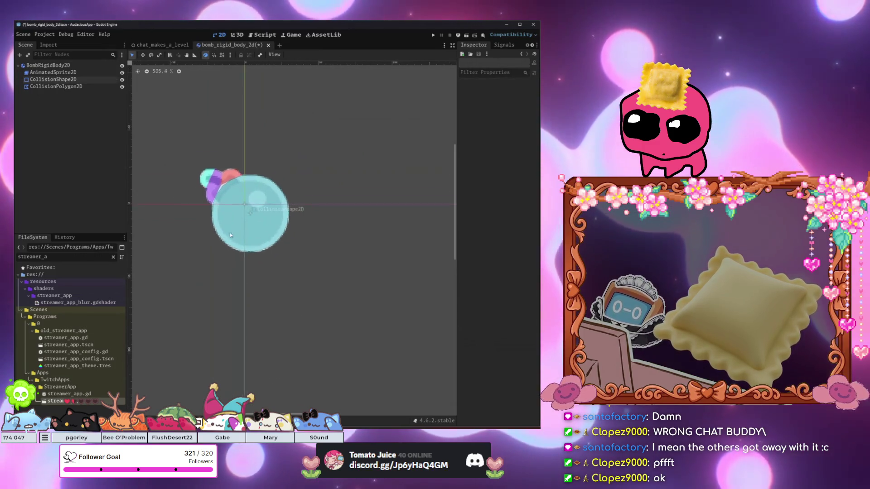
{"action": "scroll", "coordinate": [234, 186], "scroll_direction": "up", "scroll_amount": 3}
{"action": "left_click", "coordinate": [267, 135]}
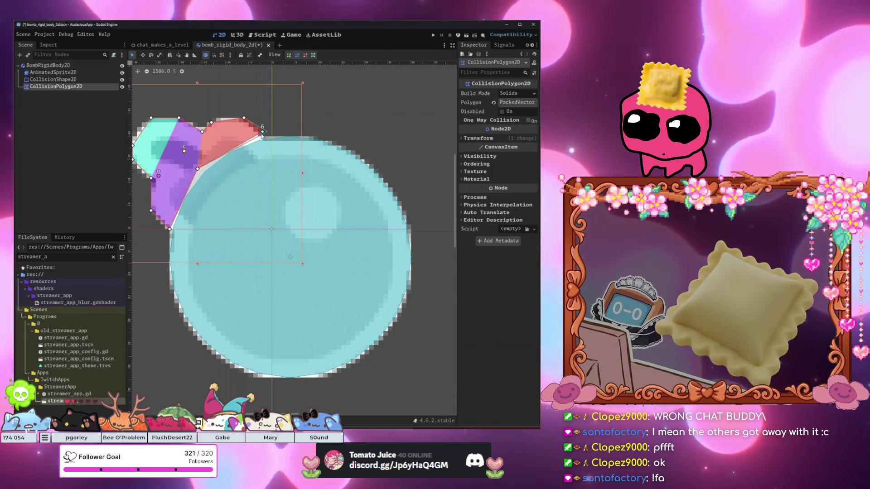
{"action": "left_click", "coordinate": [53, 72]}
{"action": "scroll", "coordinate": [196, 228], "scroll_direction": "down", "scroll_amount": 6}
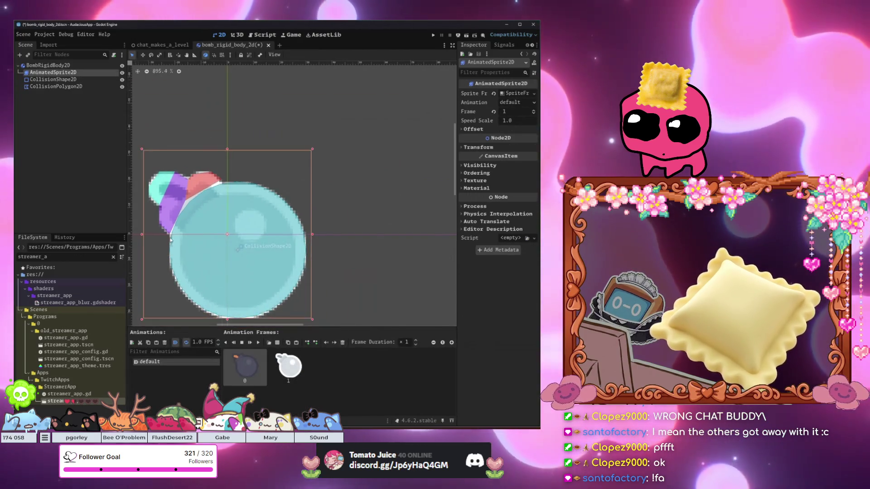
{"action": "left_click_drag", "start_coordinate": [196, 227], "coordinate": [246, 221]}
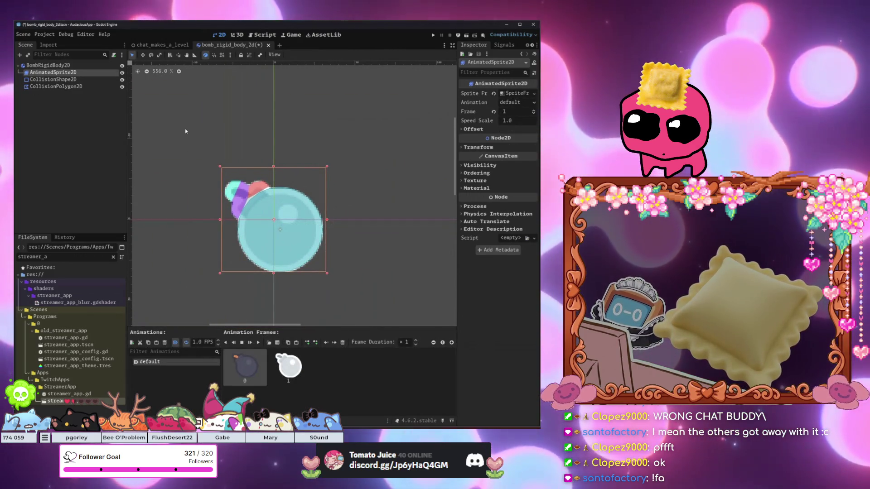
{"action": "left_click", "coordinate": [445, 104]}
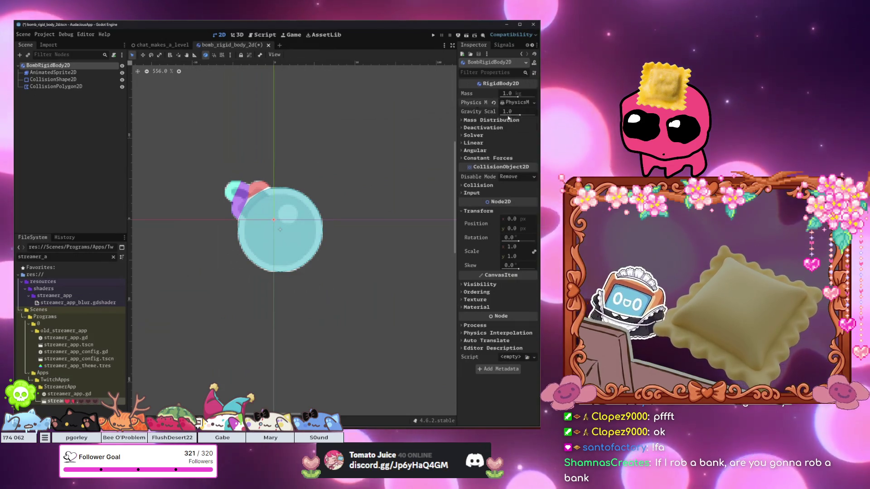
Expand BombRigidBody2D's physics material settings, then begin attaching a new script to it.
{"action": "left_click", "coordinate": [511, 102]}
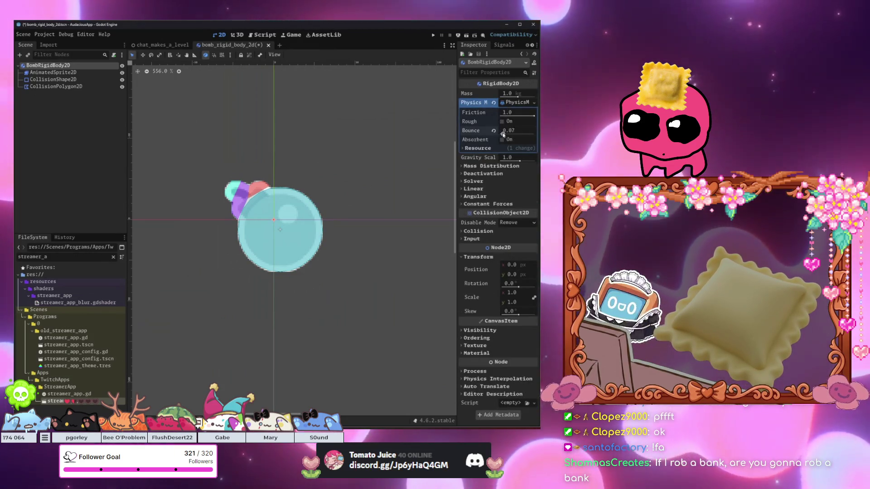
{"action": "left_click", "coordinate": [324, 152]}
{"action": "scroll", "coordinate": [324, 152], "scroll_direction": "down", "scroll_amount": 1}
{"action": "scroll", "coordinate": [324, 153], "scroll_direction": "down", "scroll_amount": 2}
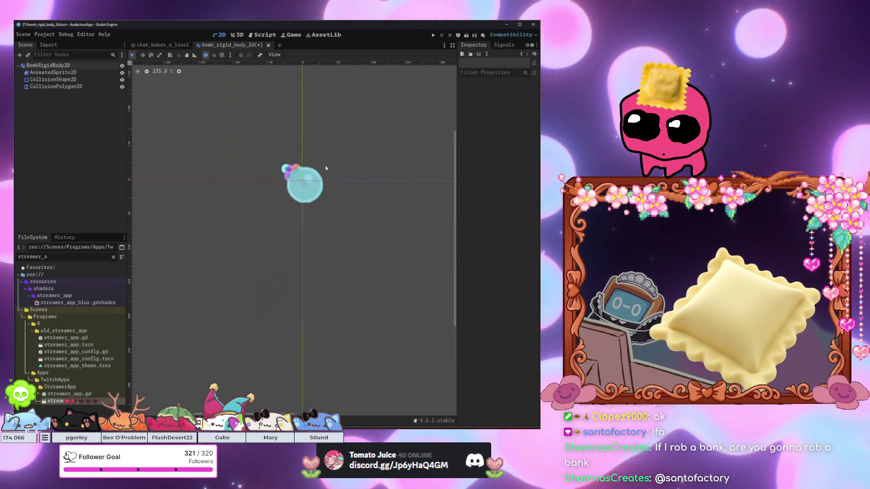
{"action": "scroll", "coordinate": [238, 143], "scroll_direction": "up", "scroll_amount": 1}
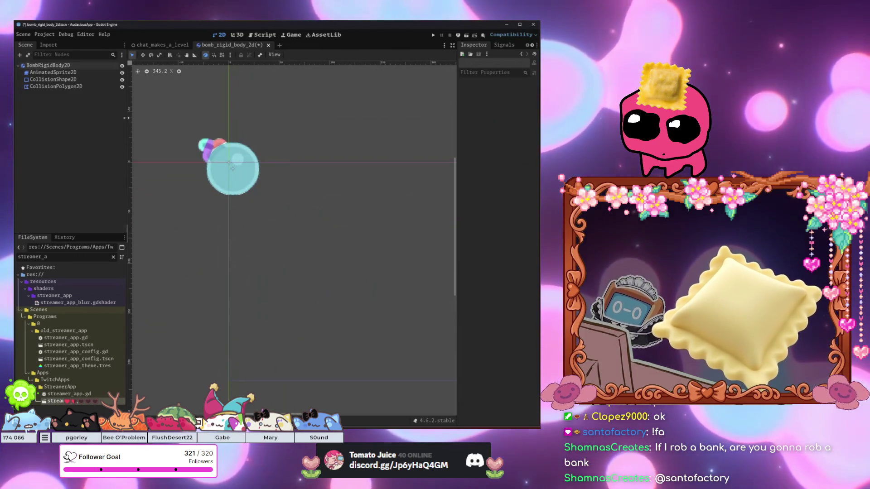
{"action": "left_click", "coordinate": [109, 67]}
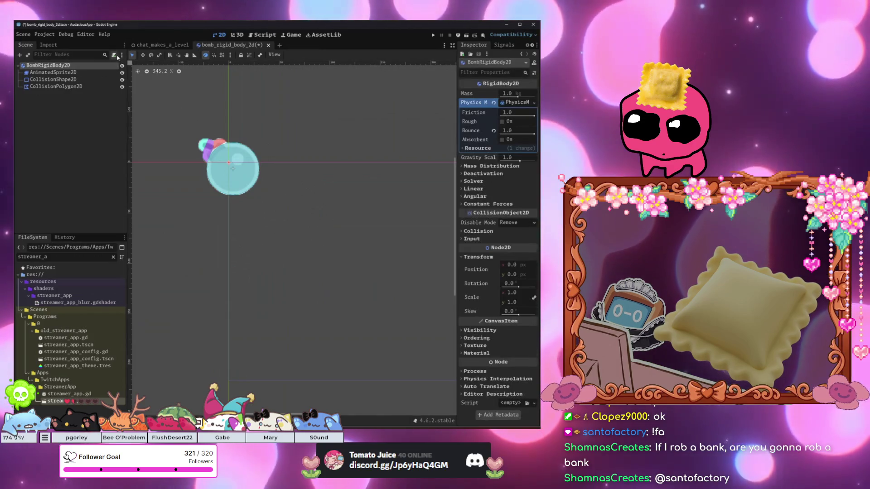
{"action": "left_click", "coordinate": [114, 55]}
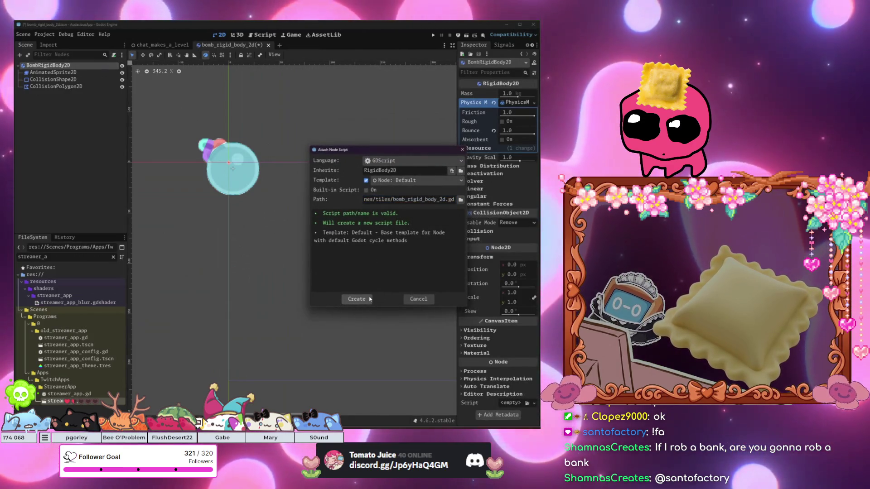
Create bomb_rigid_body_2d.gd, keep pass in _ready, and add blank lines at the top.
{"action": "left_click", "coordinate": [370, 299]}
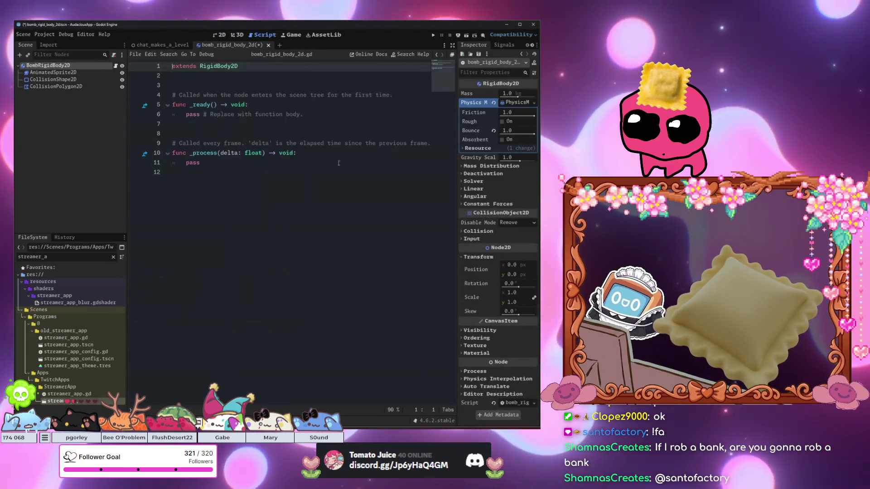
{"action": "left_click", "coordinate": [473, 197]}
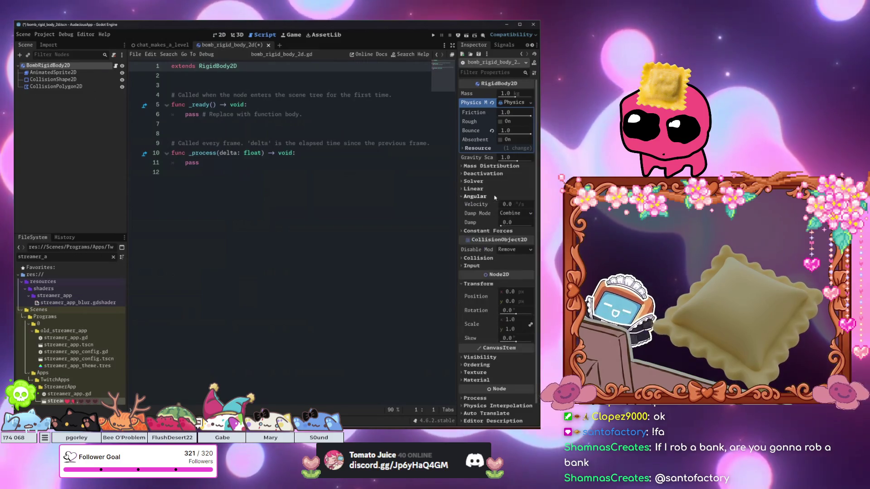
{"action": "left_click_drag", "start_coordinate": [302, 114], "coordinate": [172, 114]}
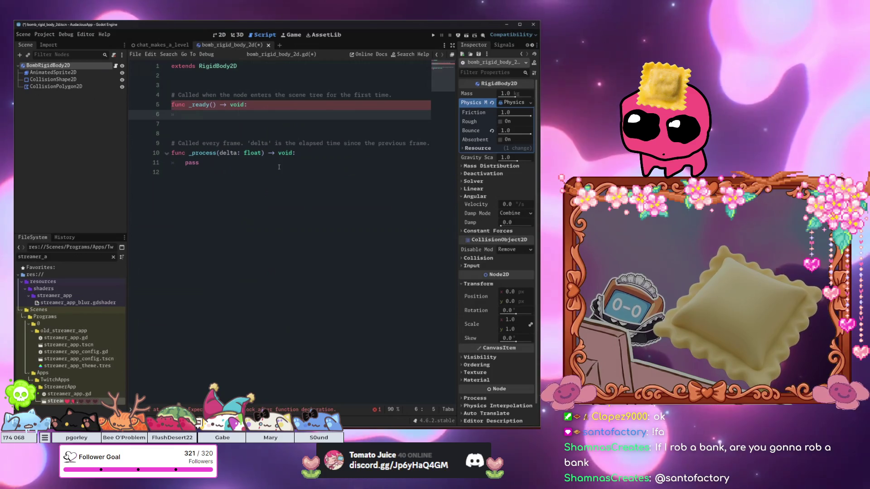
{"action": "type", "text": "pass"}
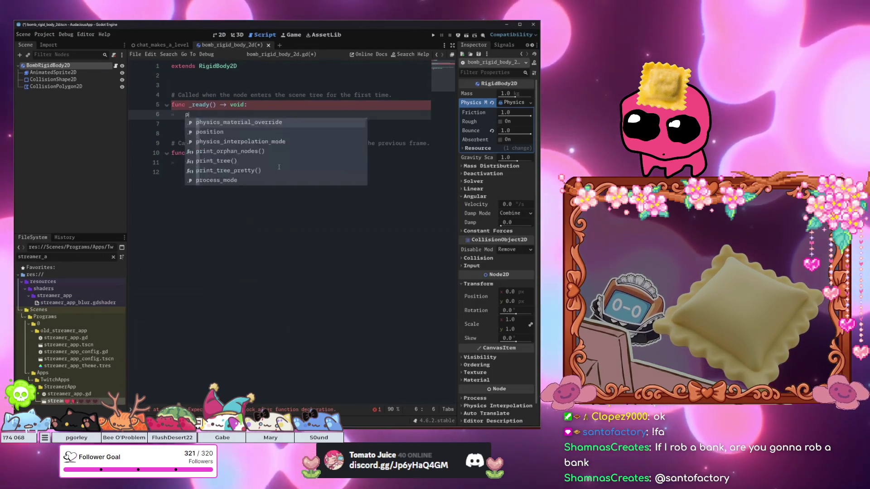
{"action": "key", "text": "Up"}
{"action": "key", "text": "Up"}
{"action": "key", "text": "Up"}
{"action": "key", "text": "Return"}
{"action": "key", "text": "Return"}
{"action": "key", "text": "Up"}
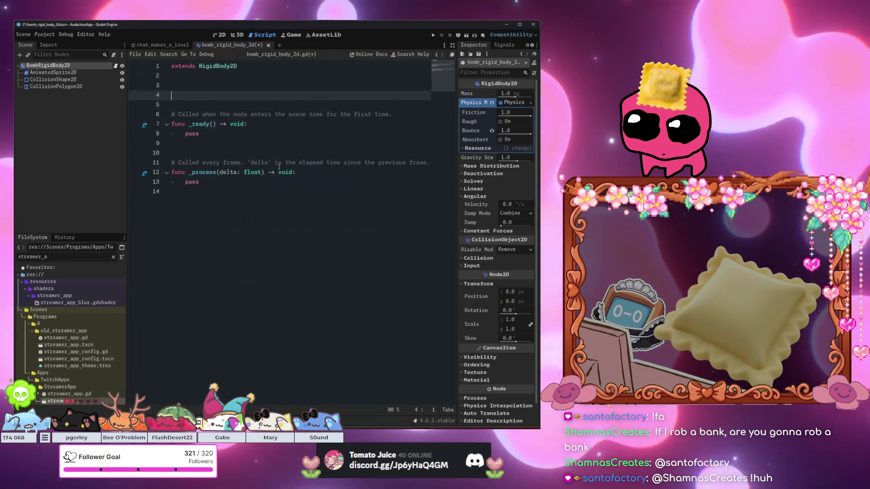
Declare func initial_spin() -> void: at the end of the script.
{"action": "left_click", "coordinate": [321, 208]}
{"action": "key", "text": "Return"}
{"action": "key", "text": "Return"}
{"action": "type", "text": "func "}
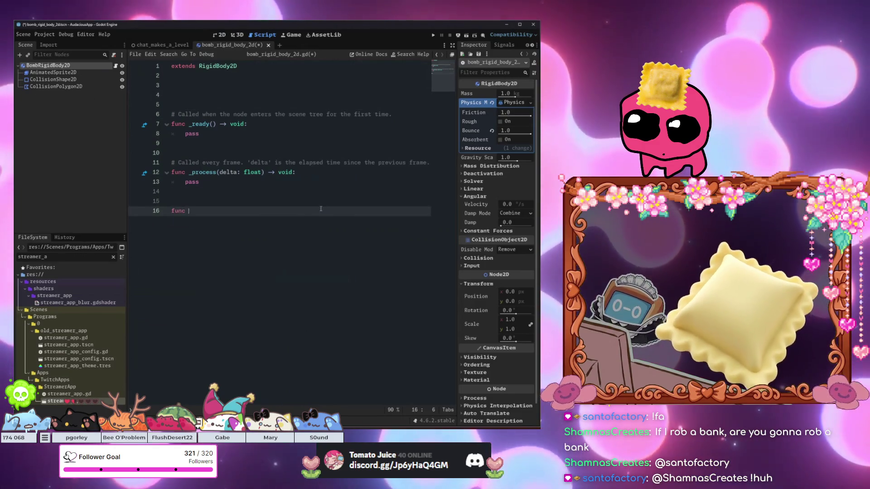
{"action": "type", "text": "initial_spin() -> "}
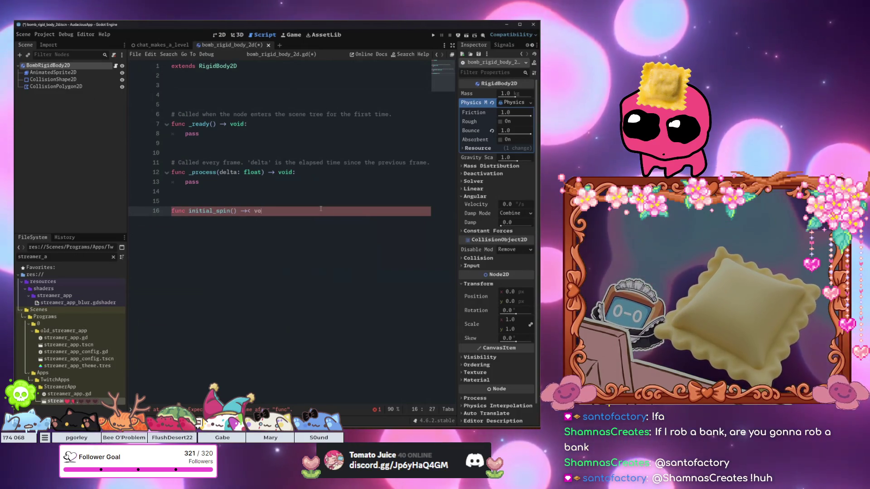
{"action": "type", "text": "void:"}
{"action": "key", "text": "Return"}
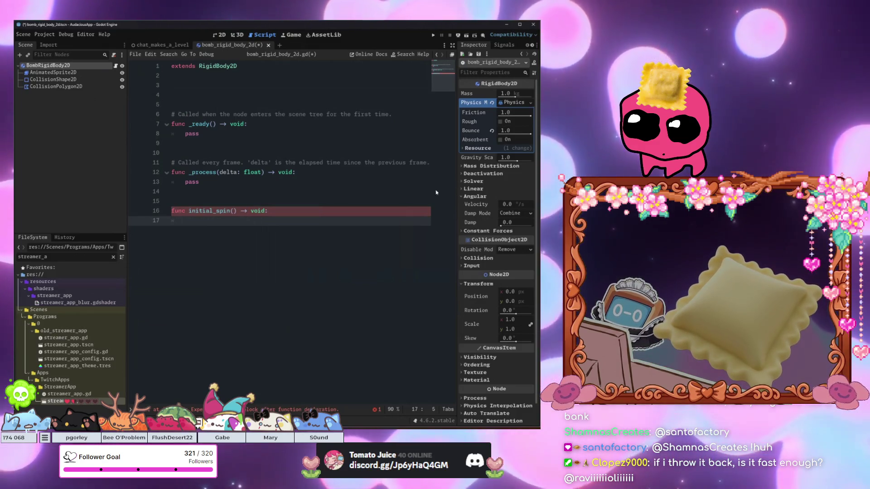
{"action": "mouse_move", "coordinate": [477, 206]}
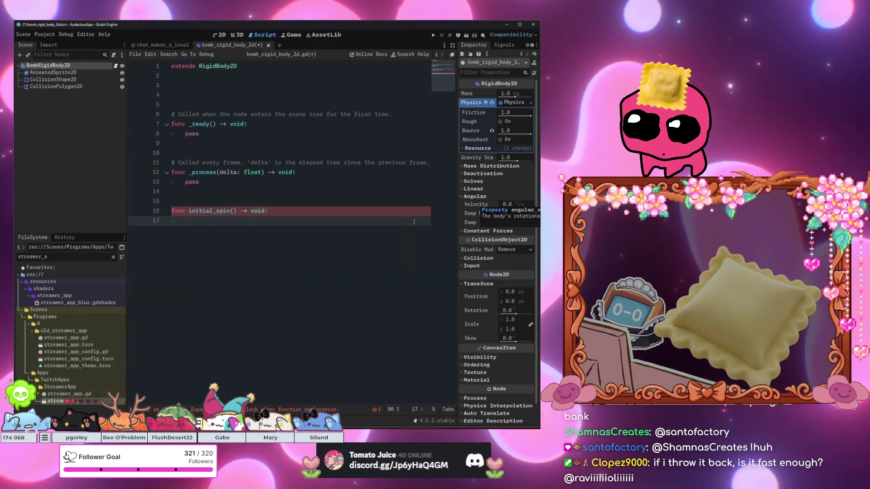
Declare var initial_spin_range_degrees: float = 40 at the top of the script.
{"action": "left_click", "coordinate": [246, 95]}
{"action": "type", "text": "var initial_spin_range_degrees"}
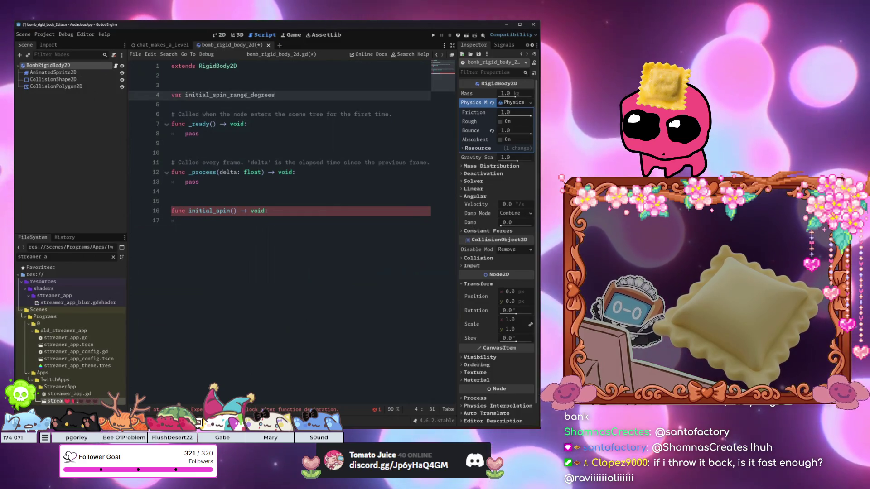
{"action": "type", "text": ": float = "}
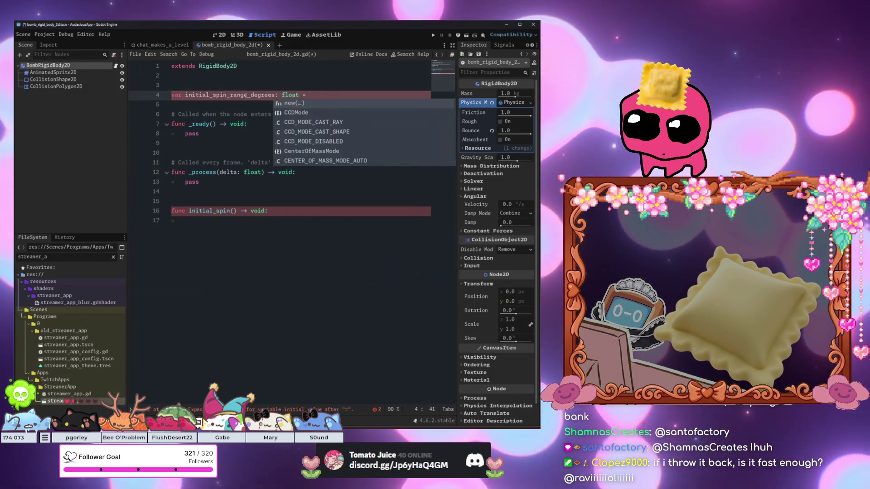
{"action": "type", "text": "40.0"}
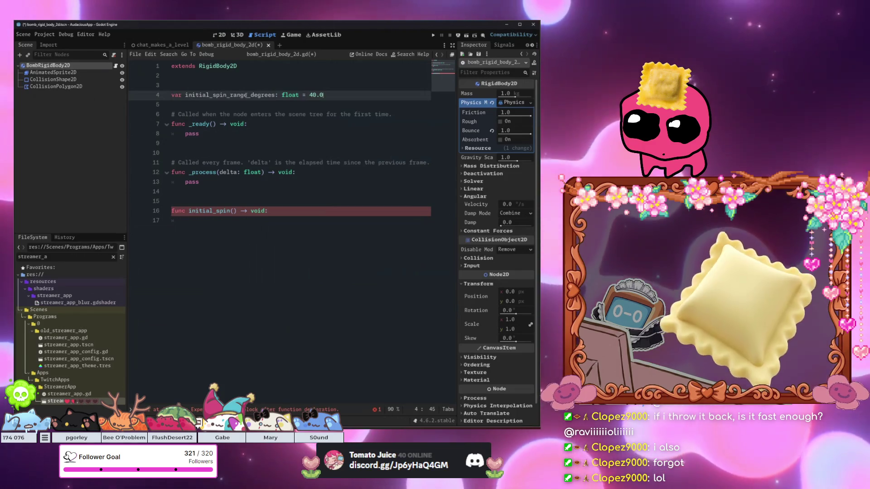
{"action": "left_click", "coordinate": [274, 192]}
{"action": "left_click", "coordinate": [259, 230]}
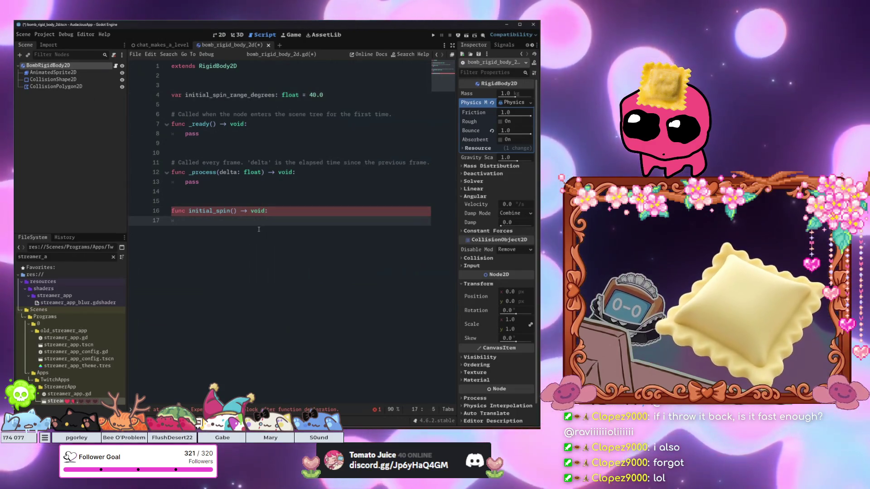
Replace pass in _ready with a call to initial_spin().
{"action": "left_click_drag", "start_coordinate": [226, 124], "coordinate": [192, 133]}
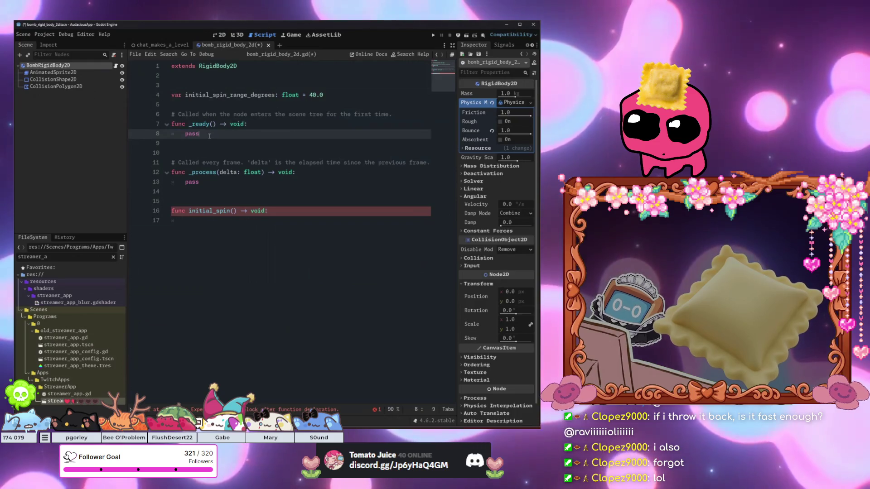
{"action": "type", "text": "ini"}
{"action": "key", "text": "Return"}
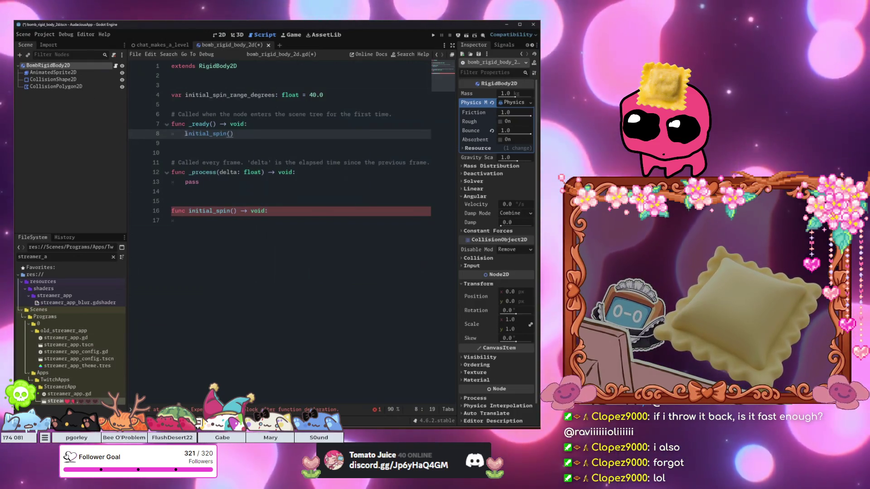
In initial_spin, set a float spin to randf_range using initial_spin_range_degrees for both bounds.
{"action": "left_click", "coordinate": [246, 259]}
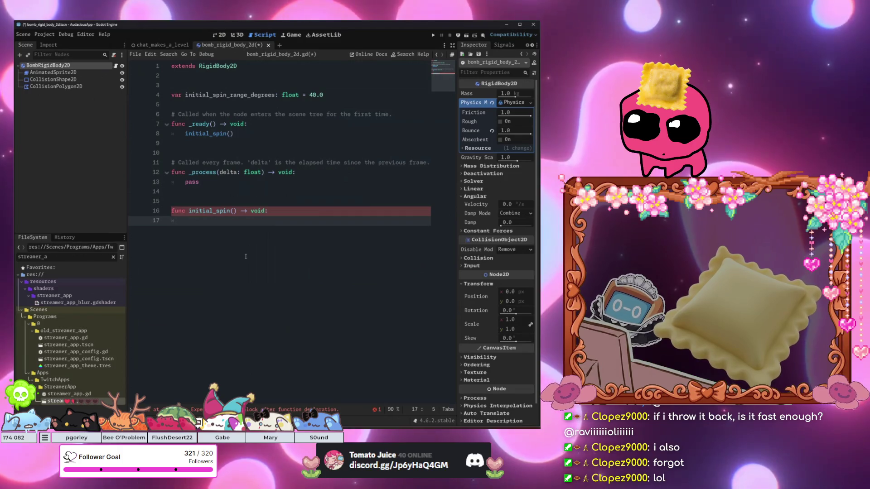
{"action": "type", "text": "var an"}
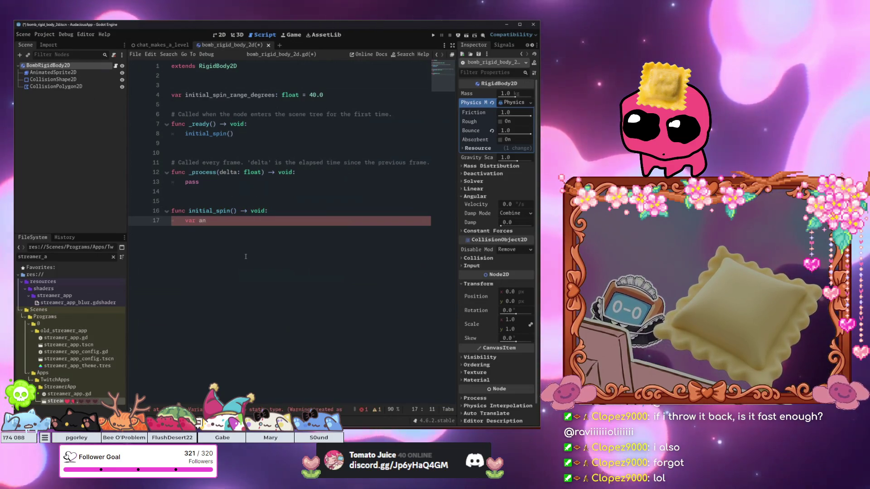
{"action": "key", "text": "BackSpace"}
{"action": "key", "text": "BackSpace"}
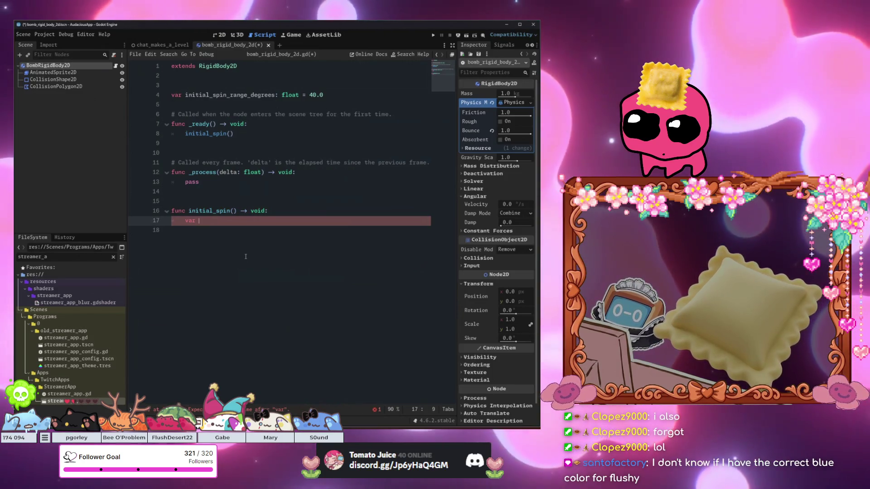
{"action": "type", "text": "in: float ="}
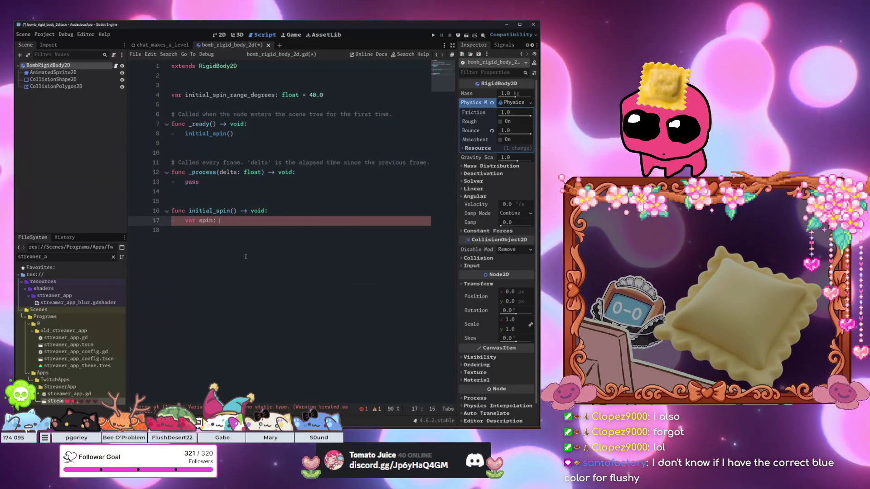
{"action": "type", "text": " rand"}
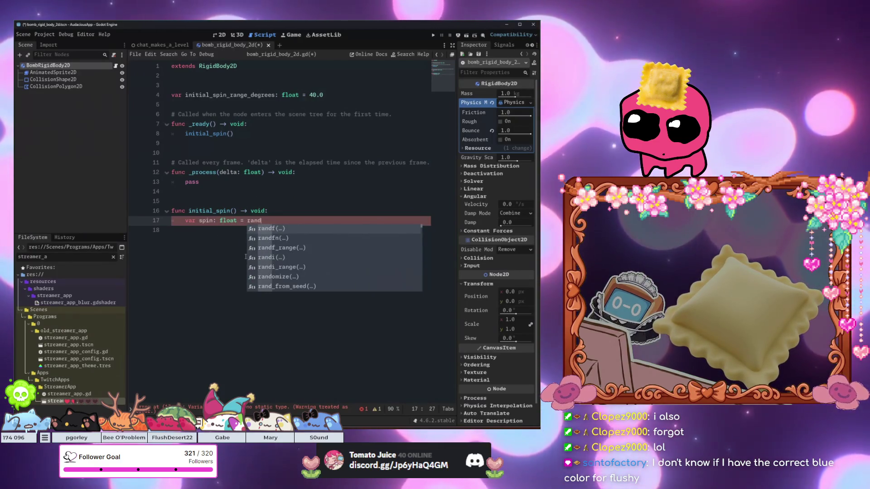
{"action": "key", "text": "Down"}
{"action": "key", "text": "Down"}
{"action": "key", "text": "Return"}
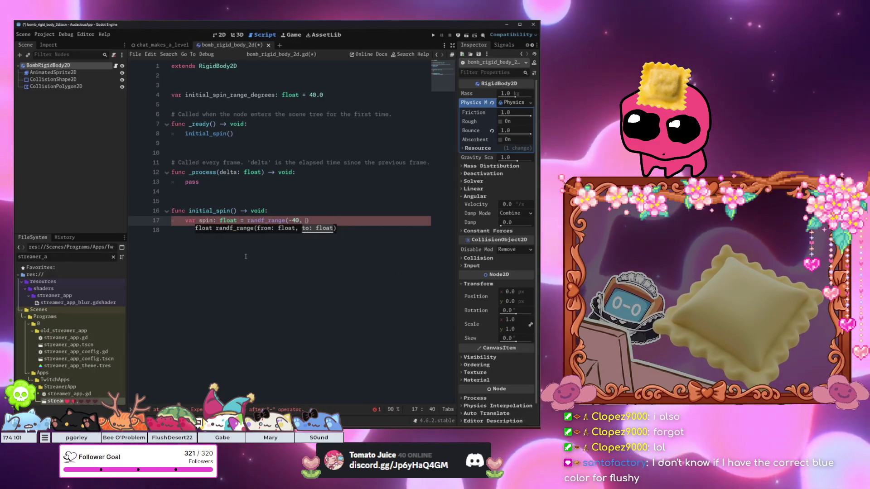
{"action": "key", "text": "BackSpace"}
{"action": "key", "text": "BackSpace"}
{"action": "type", "text": "init"}
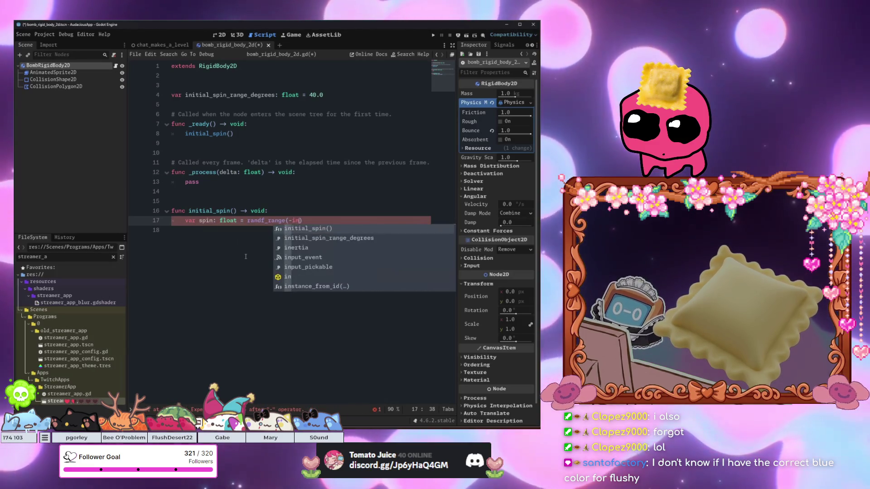
{"action": "key", "text": "Return"}
{"action": "type", "text": ", initia"}
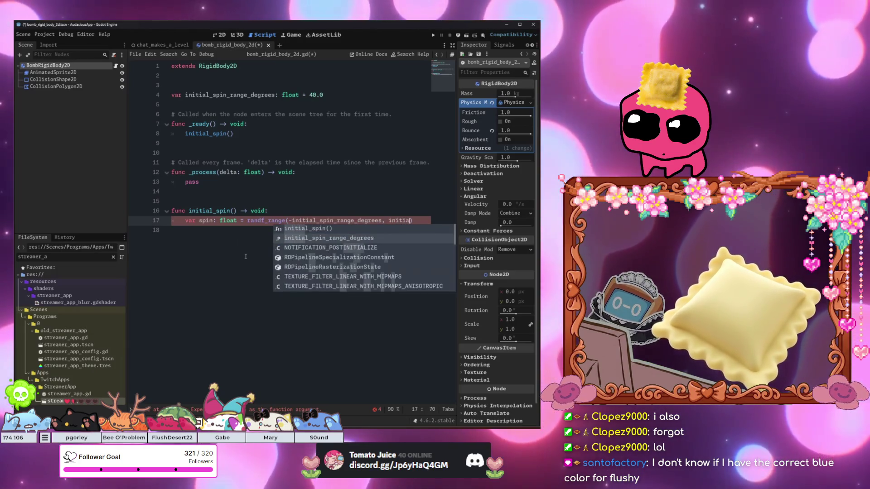
{"action": "key", "text": "Return"}
Assign angular_velocity = spin on a new line in initial_spin.
{"action": "key", "text": "End"}
{"action": "key", "text": "Return"}
{"action": "key", "text": "BackSpace"}
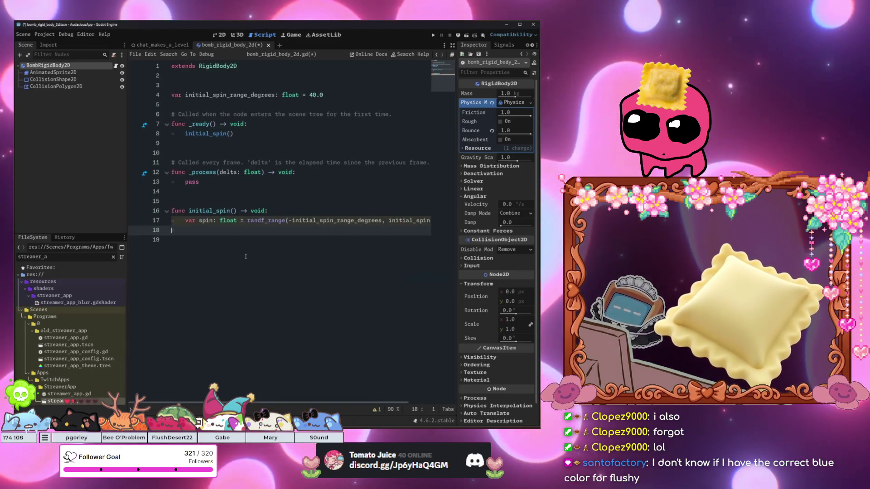
{"action": "key", "text": "Return"}
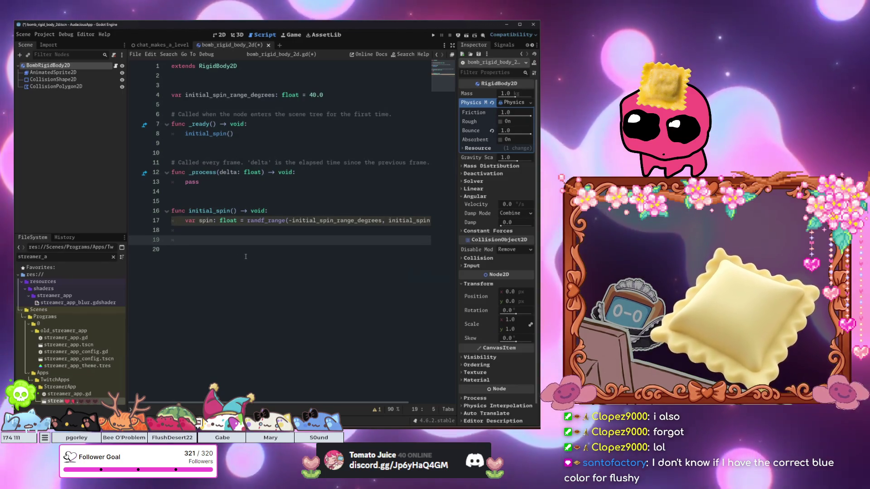
{"action": "type", "text": "angular_velocity "}
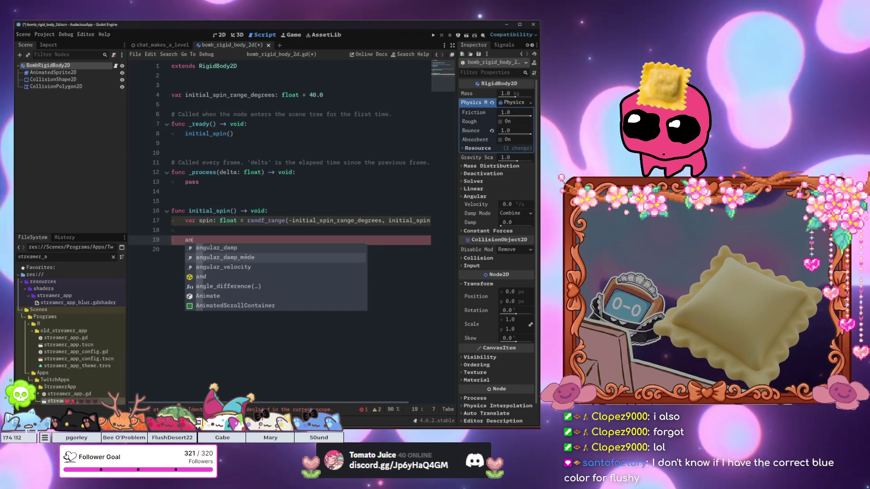
{"action": "type", "text": "= spin"}
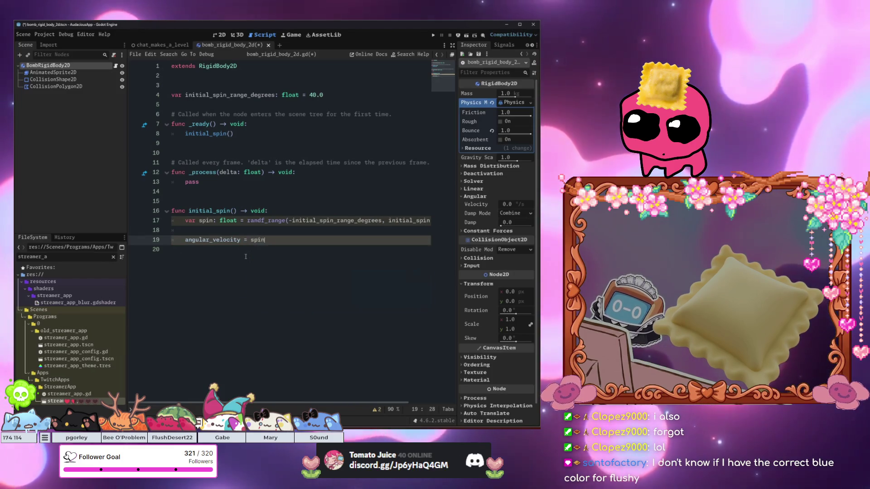
{"action": "left_click", "coordinate": [195, 181]}
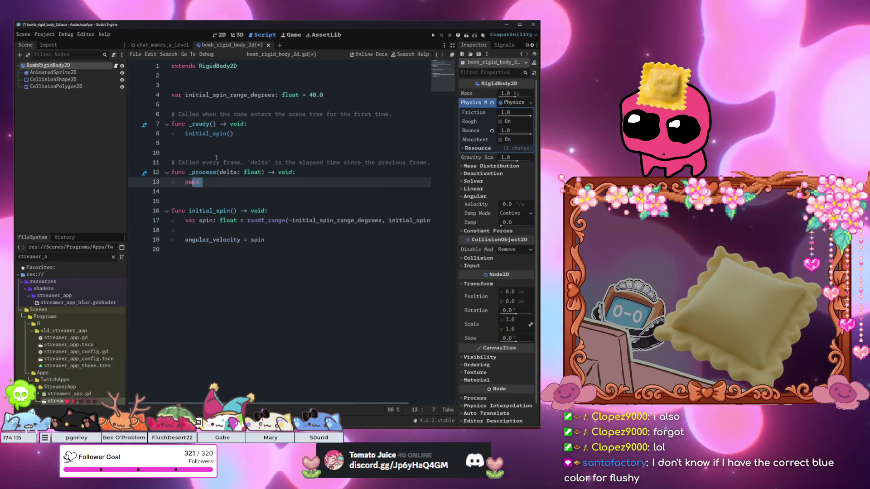
Delete the two template comment lines and the extra blank line, then save the script.
{"action": "double_click", "coordinate": [210, 162]}
{"action": "key", "text": "ctrl+shift+k"}
{"action": "key", "text": "Up"}
{"action": "key", "text": "Up"}
{"action": "key", "text": "Up"}
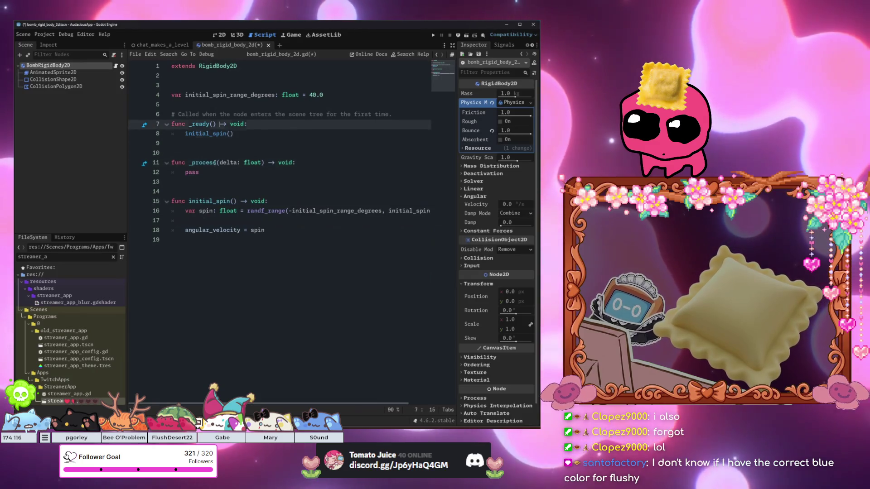
{"action": "key", "text": "ctrl+shift+k"}
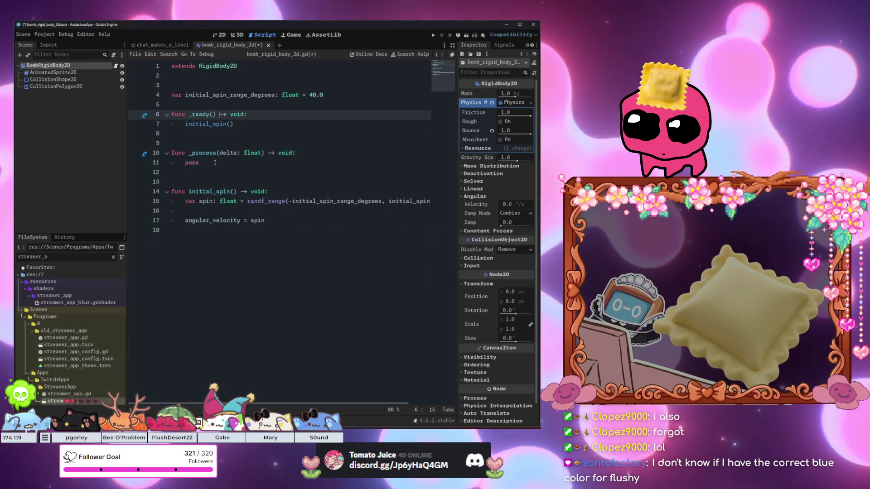
{"action": "key", "text": "Down"}
{"action": "key", "text": "Down"}
{"action": "key", "text": "Up"}
{"action": "key", "text": "Up"}
{"action": "key", "text": "Up"}
{"action": "key", "text": "ctrl+shift+k"}
{"action": "left_click", "coordinate": [274, 135]}
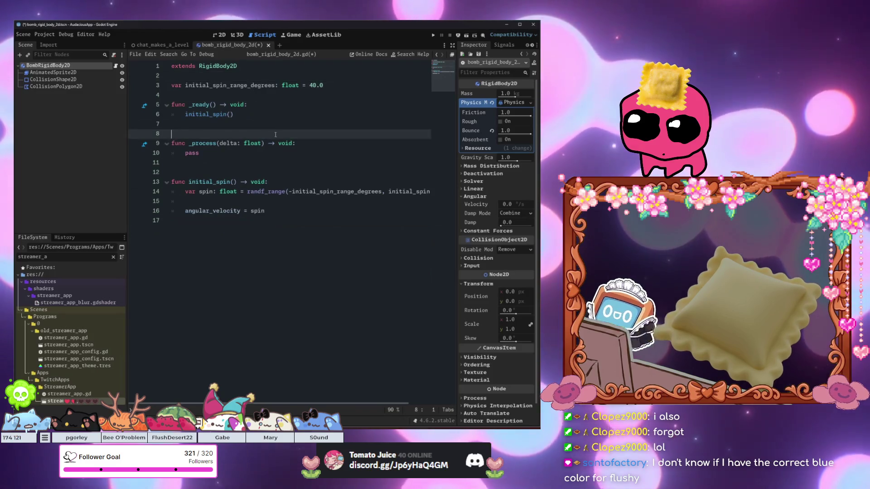
{"action": "key", "text": "ctrl+s"}
Open a new line below initial_spin_range_degrees for another variable declaration.
{"action": "left_click", "coordinate": [218, 66]}
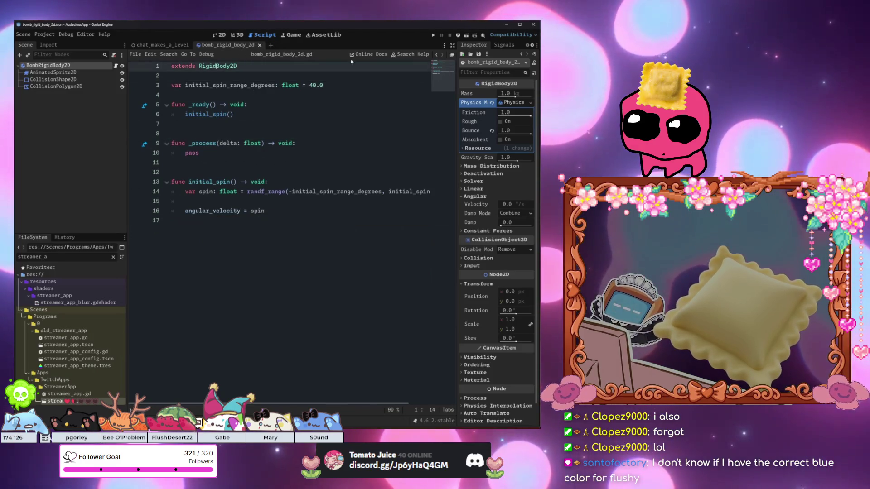
{"action": "key", "text": "ctrl+End"}
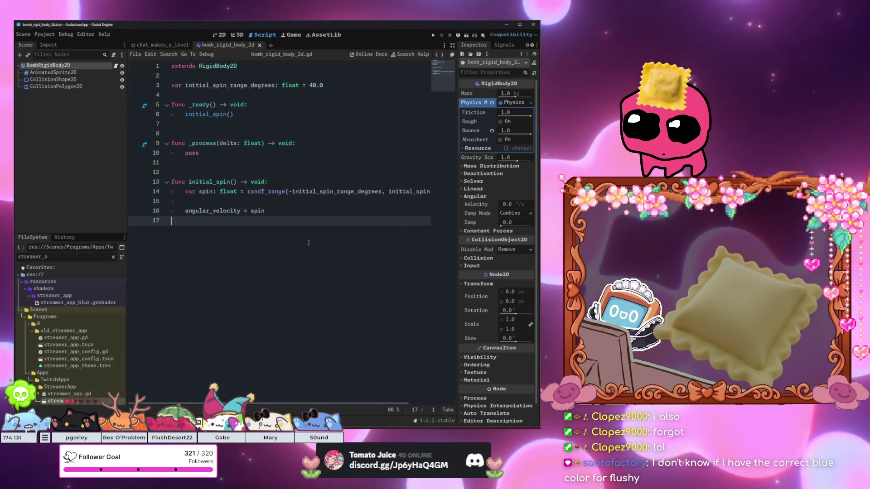
{"action": "left_click", "coordinate": [231, 159]}
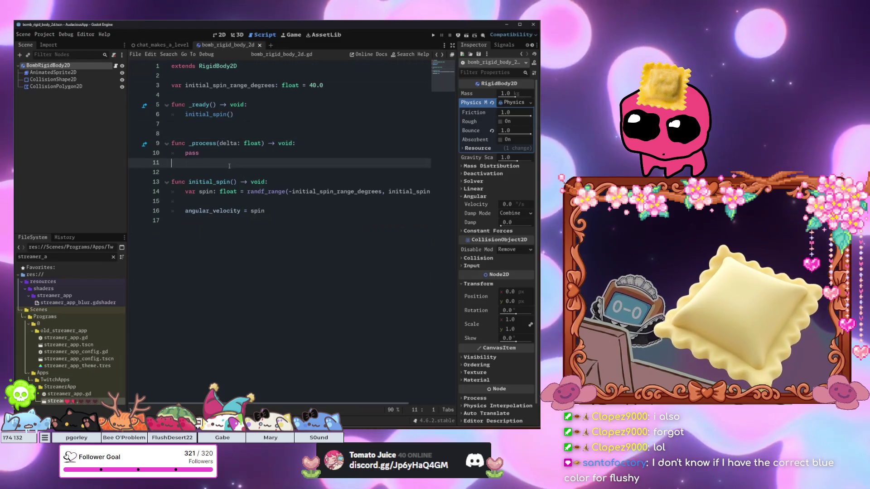
{"action": "left_click", "coordinate": [232, 157]}
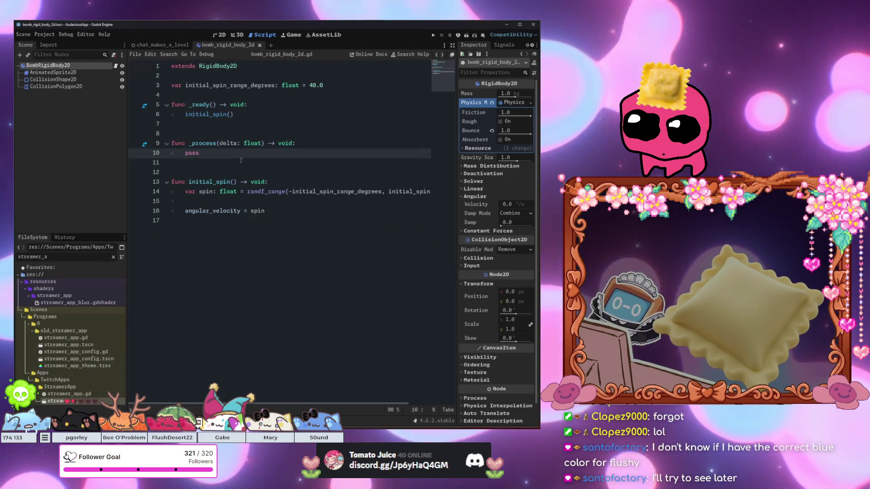
{"action": "left_click", "coordinate": [232, 162]}
{"action": "left_click", "coordinate": [318, 90]}
{"action": "key", "text": "Return"}
{"action": "key", "text": "Up"}
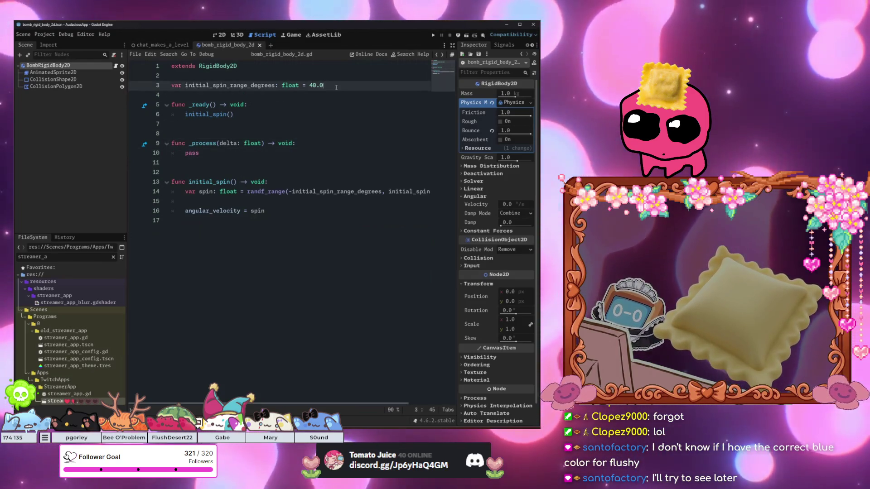
Declare var time_till_explosion: float = 3.0 and save the bomb script.
{"action": "type", "text": "var time_till"}
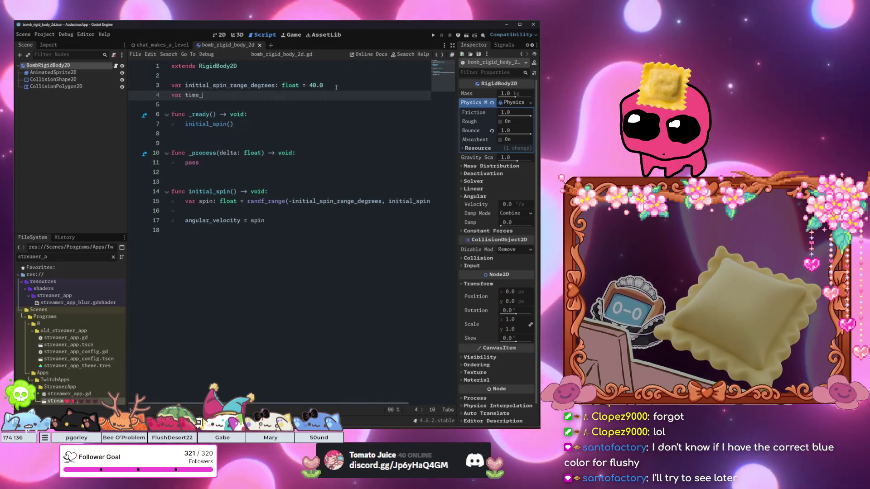
{"action": "type", "text": "_explosion: f"}
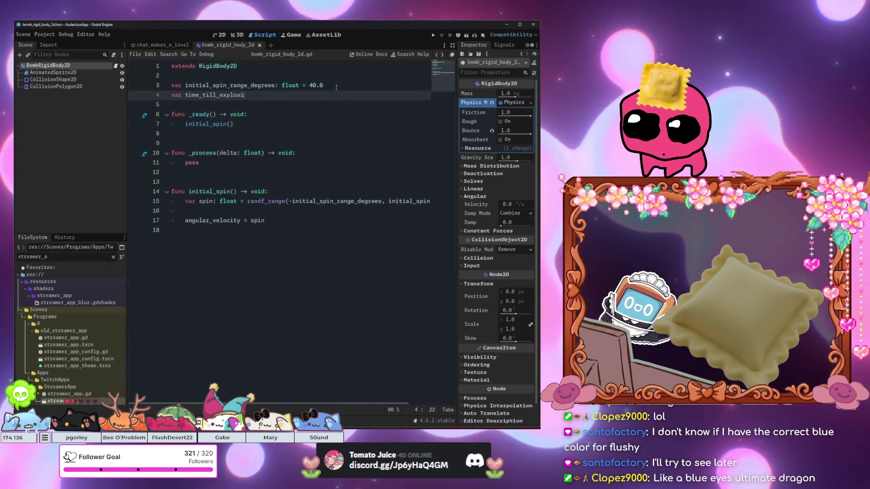
{"action": "type", "text": "loat = "}
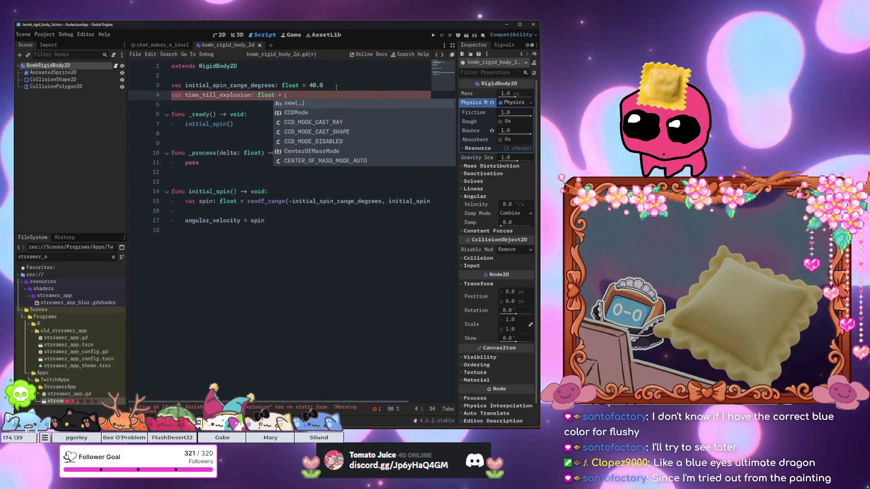
{"action": "type", "text": "3."}
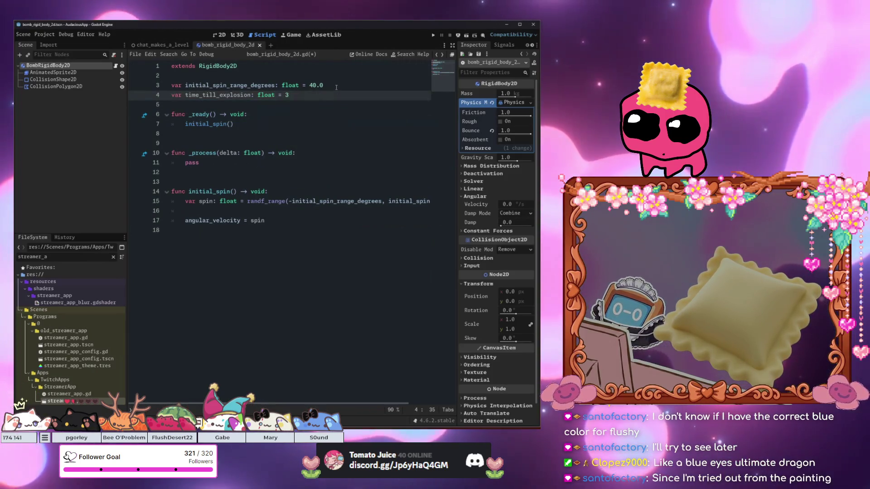
{"action": "type", "text": "0"}
{"action": "key", "text": "Down"}
{"action": "key", "text": "Down"}
{"action": "key", "text": "Down"}
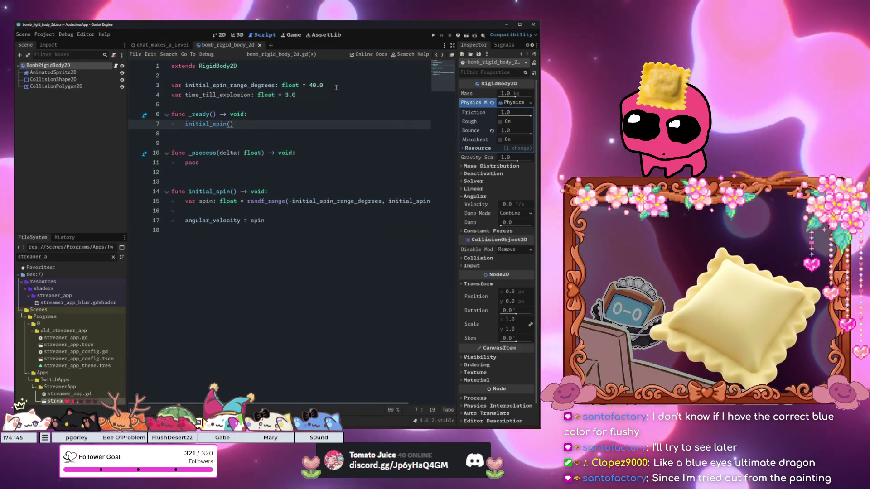
{"action": "key", "text": "ctrl+s"}
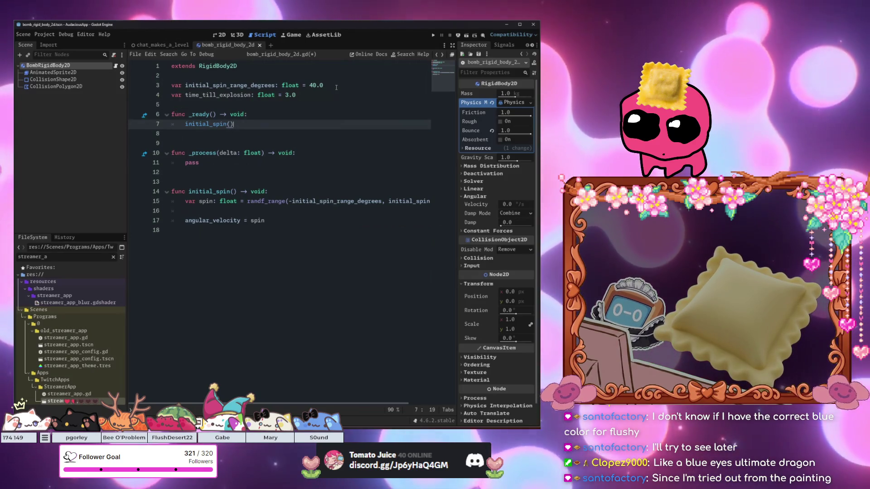
{"action": "key", "text": "Down"}
{"action": "left_click_drag", "start_coordinate": [203, 163], "coordinate": [172, 153]}
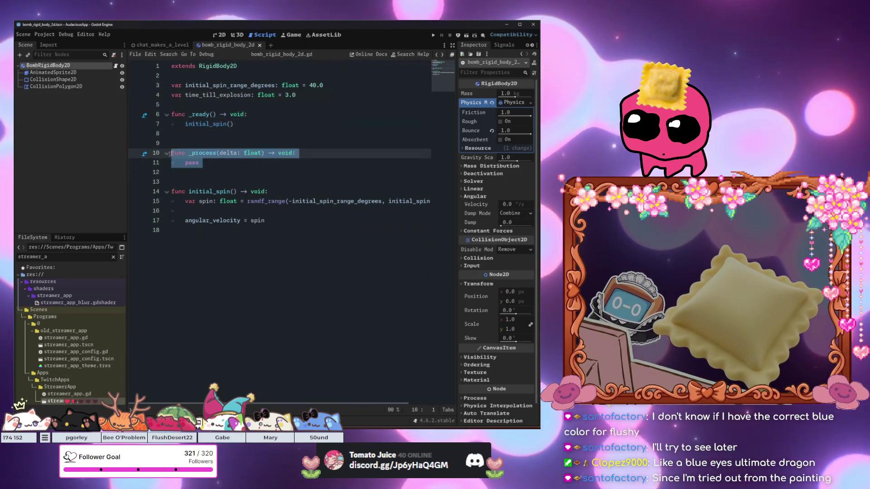
Delete _process, add a flashing_animation() call in _ready, and remove stray blank lines.
{"action": "key", "text": "BackSpace"}
{"action": "key", "text": "BackSpace"}
{"action": "left_click", "coordinate": [257, 125]}
{"action": "key", "text": "Return"}
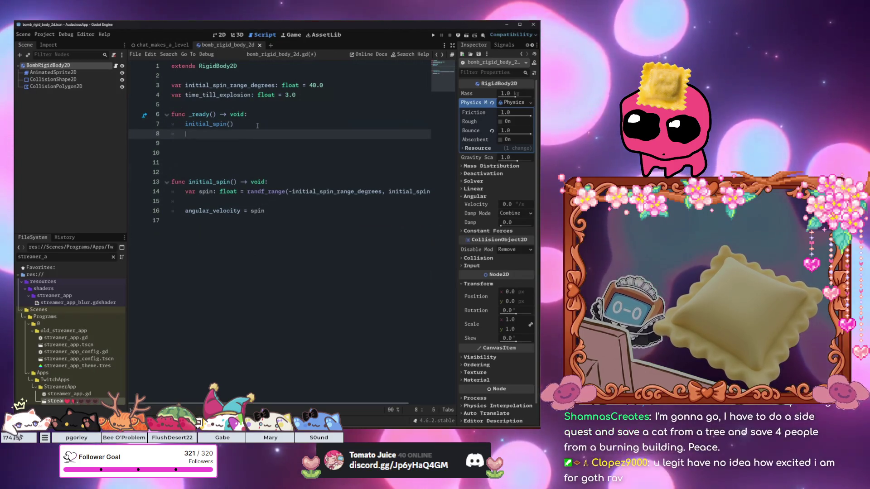
{"action": "type", "text": "flashing_animation("}
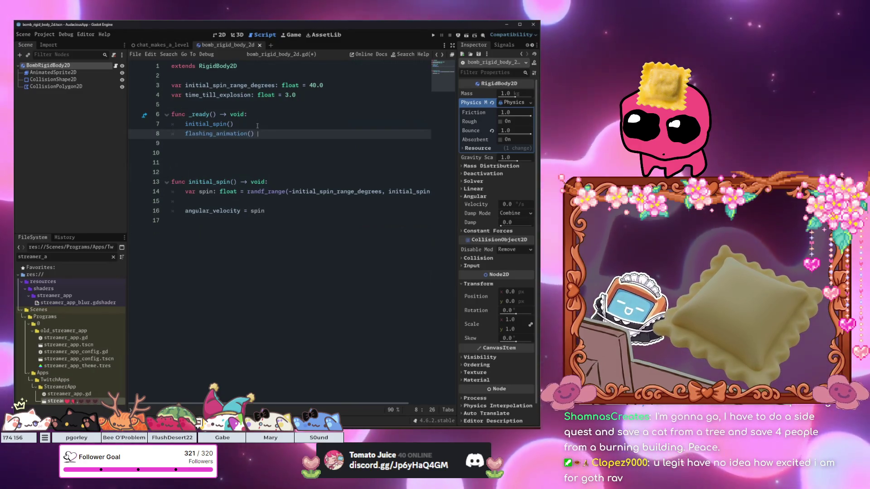
{"action": "key", "text": "Down"}
{"action": "key", "text": "Down"}
{"action": "key", "text": "Down"}
{"action": "key", "text": "BackSpace"}
{"action": "key", "text": "BackSpace"}
{"action": "left_click", "coordinate": [316, 205]}
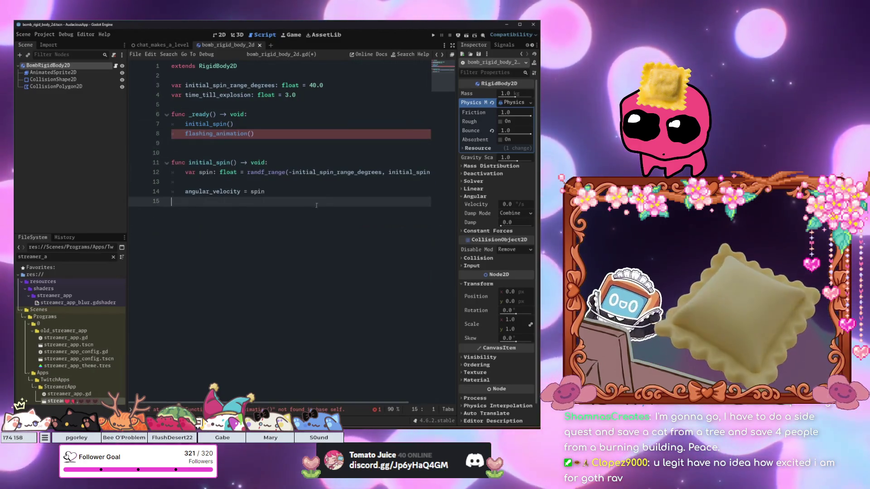
{"action": "key", "text": "Up"}
{"action": "key", "text": "Up"}
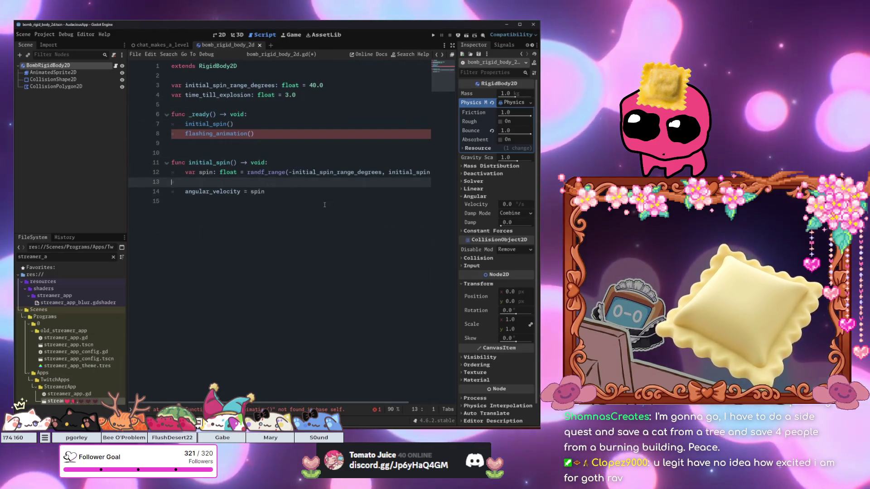
{"action": "key", "text": "BackSpace"}
Add func flashing_animation() -> void: with a pass body after initial_spin.
{"action": "left_click", "coordinate": [243, 211]}
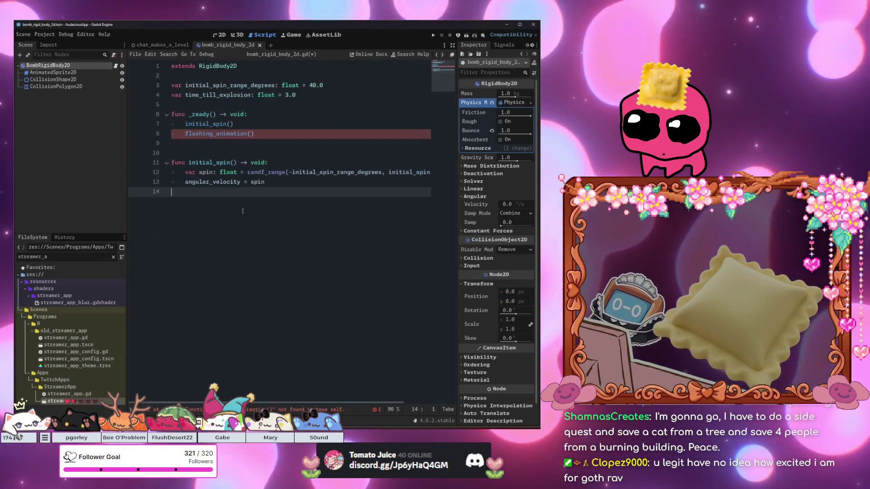
{"action": "key", "text": "Return"}
{"action": "key", "text": "Return"}
{"action": "type", "text": "func f"}
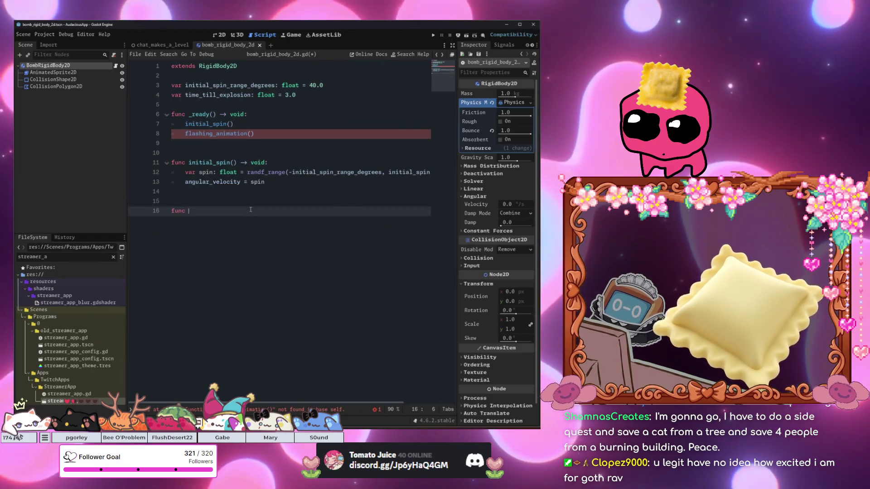
{"action": "type", "text": "lashing_animatio"}
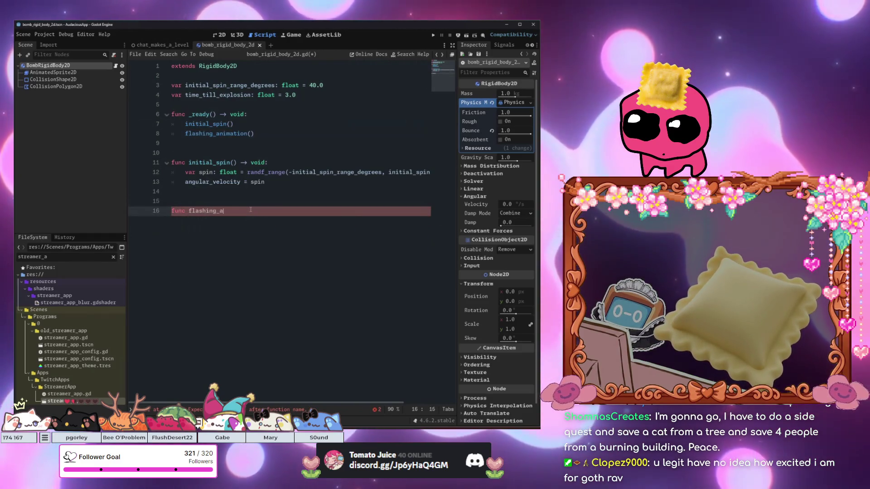
{"action": "type", "text": "n() "}
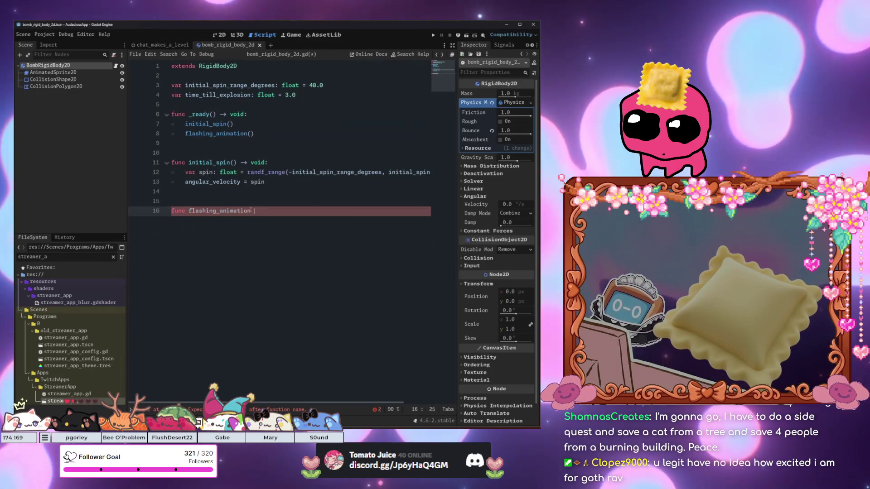
{"action": "type", "text": "-> void:"}
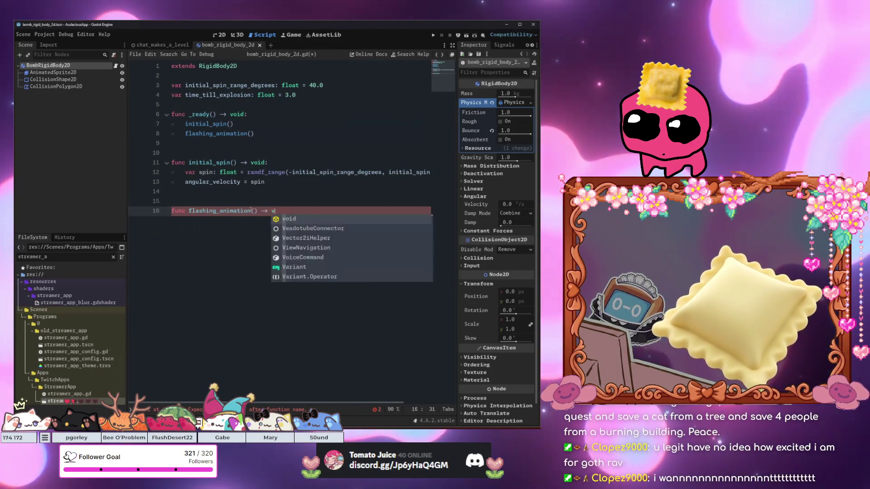
{"action": "key", "text": "Return"}
{"action": "type", "text": "pass"}
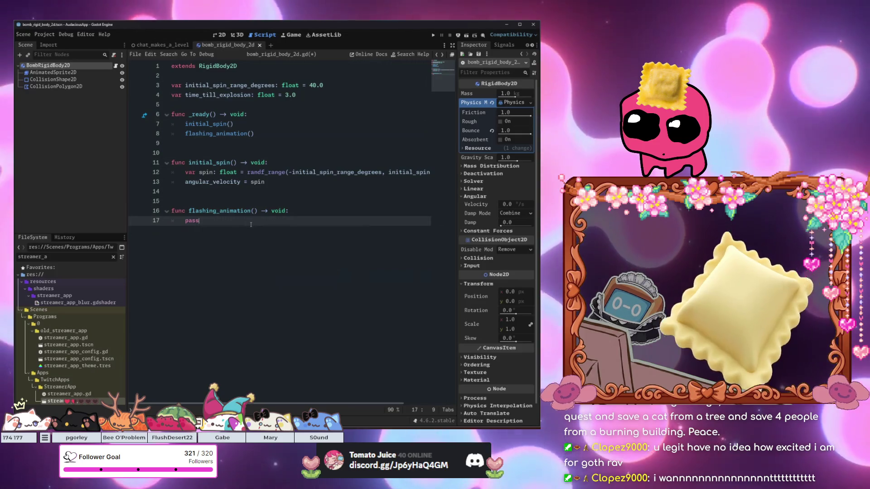
{"action": "left_click_drag", "start_coordinate": [248, 229], "coordinate": [192, 221]}
Replace pass with var tween: Tween = create_tween(), then drag the AnimatedSprite2D node into the script.
{"action": "type", "text": "var tween:"}
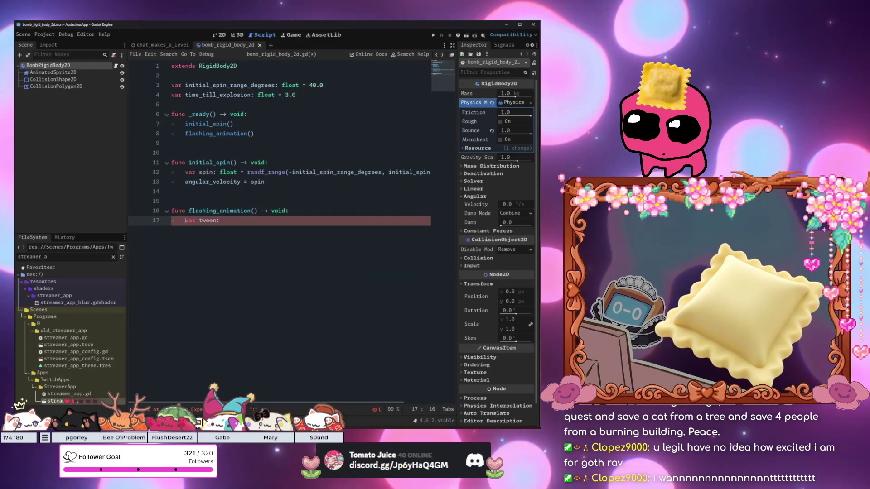
{"action": "type", "text": "Tweem"}
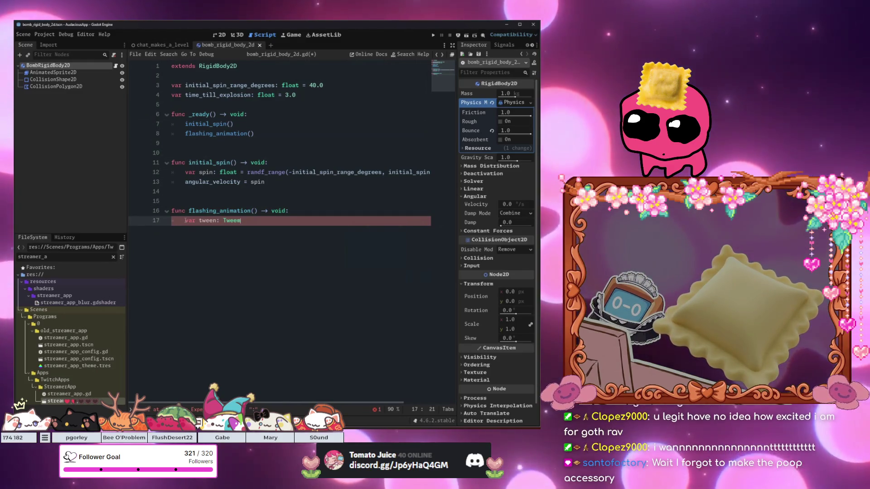
{"action": "type", "text": "n ="}
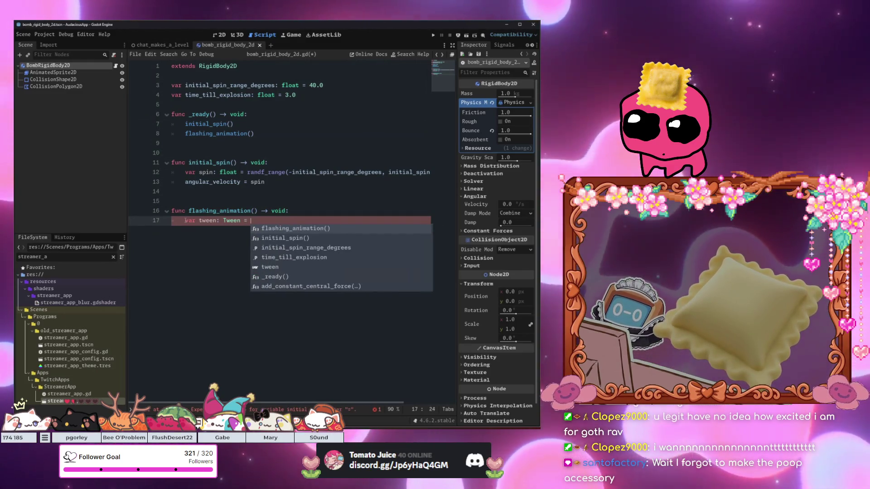
{"action": "type", "text": "craet"}
{"action": "key", "text": "BackSpace"}
{"action": "key", "text": "BackSpace"}
{"action": "key", "text": "BackSpace"}
{"action": "type", "text": "eate"}
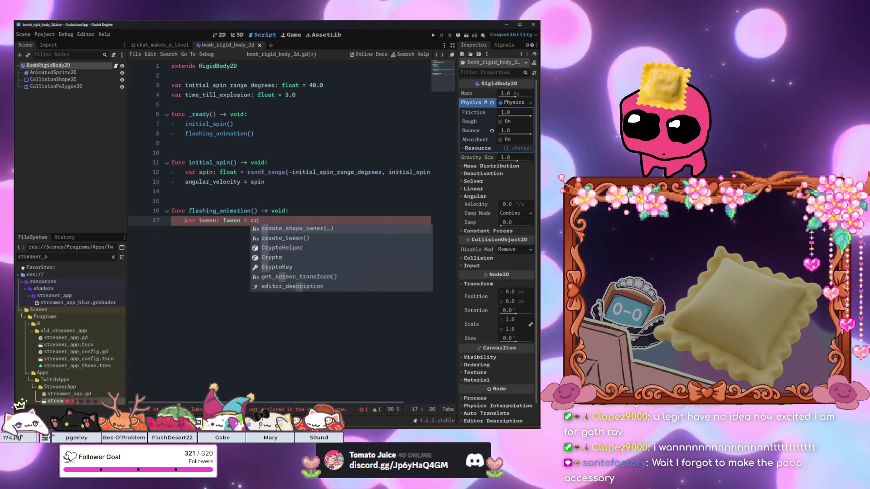
{"action": "key", "text": "Return"}
{"action": "key", "text": "Return"}
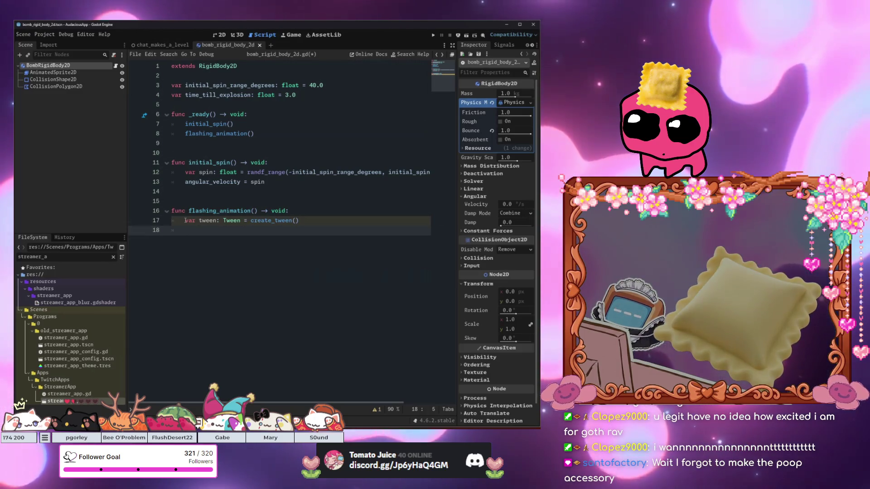
{"action": "left_click_drag", "start_coordinate": [52, 73], "coordinate": [214, 105]}
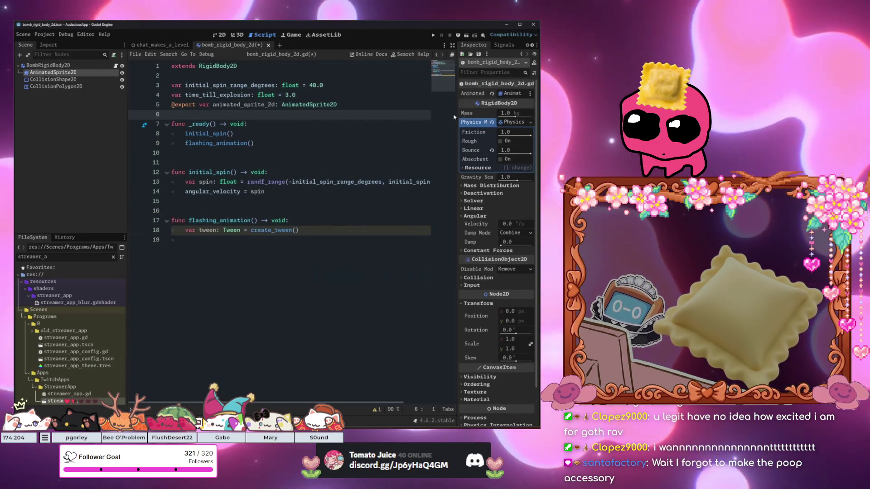
Inspect the AnimatedSprite2D's SpriteFrames, then add an empty line after create_tween() in flashing_animation.
{"action": "left_click", "coordinate": [63, 74]}
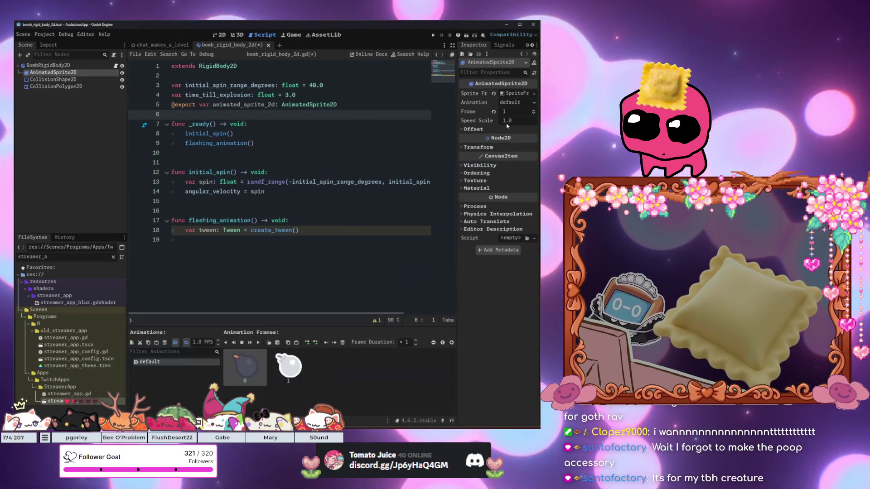
{"action": "left_click", "coordinate": [334, 224]}
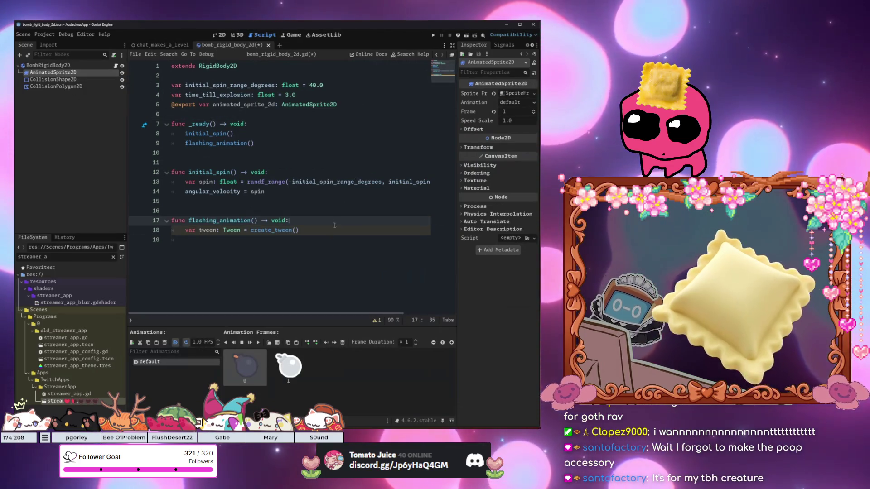
{"action": "left_click", "coordinate": [326, 249]}
{"action": "key", "text": "Return"}
{"action": "key", "text": "Return"}
{"action": "left_click", "coordinate": [332, 241]}
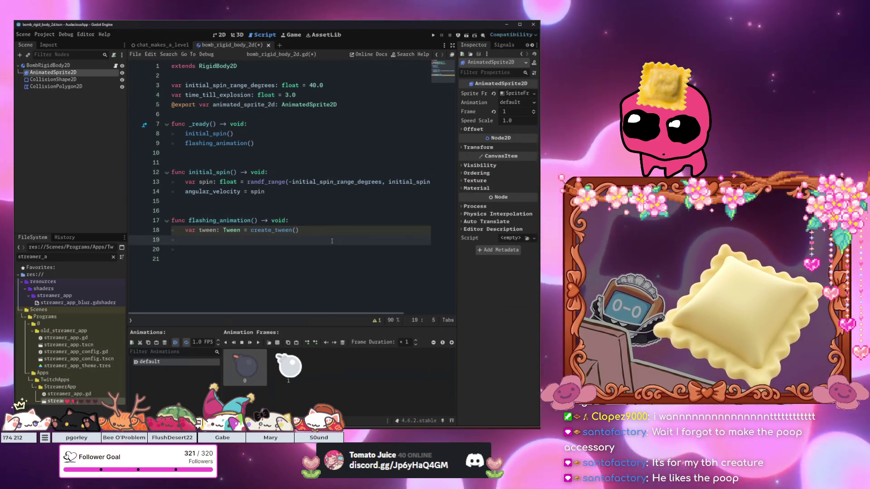
Write the partial call tween.tween_property(animated_sprite_2d, "speed_scale", ) in flashing_animation.
{"action": "type", "text": "tween.tween_"}
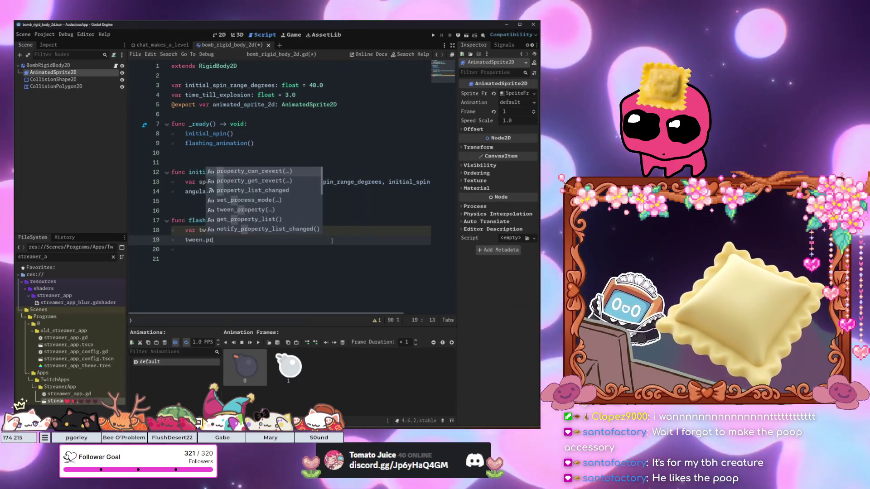
{"action": "type", "text": "p"}
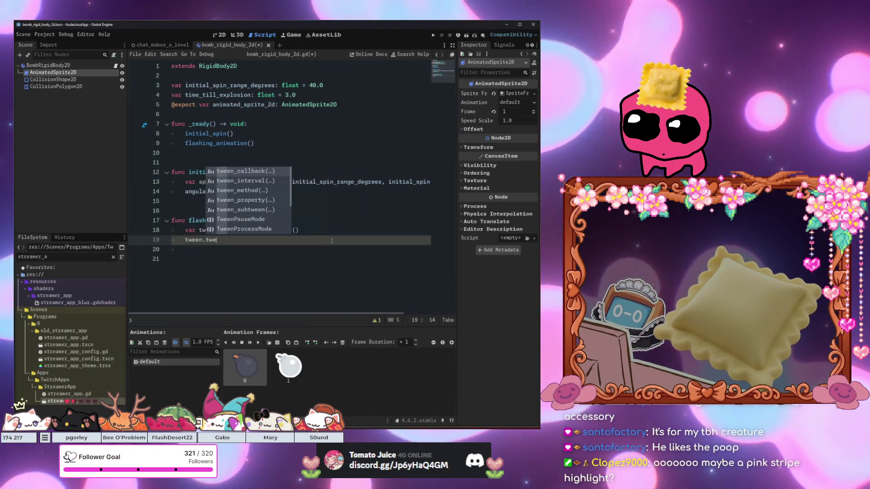
{"action": "type", "text": "rop"}
{"action": "key", "text": "Return"}
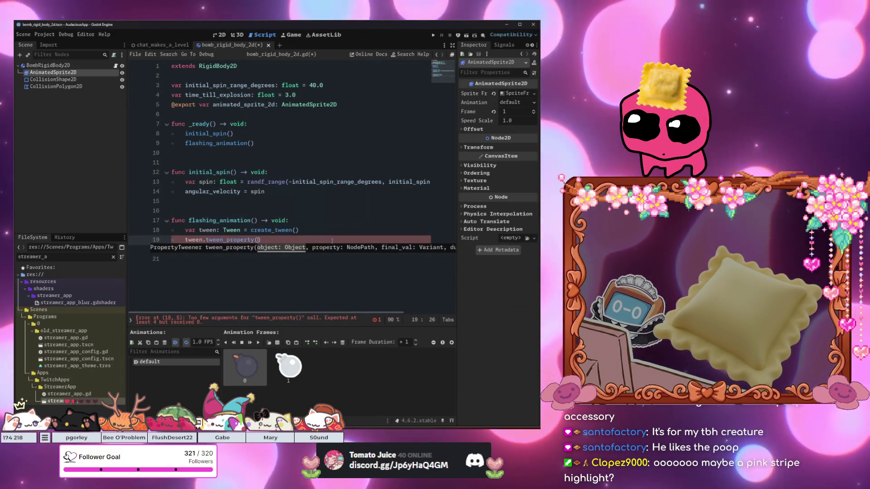
{"action": "type", "text": "an"}
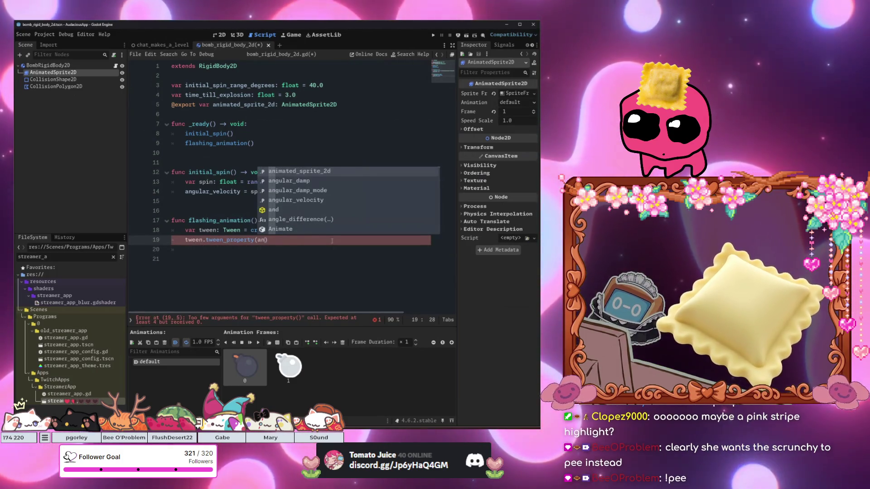
{"action": "key", "text": "Return"}
{"action": "type", "text": ", \"sp"}
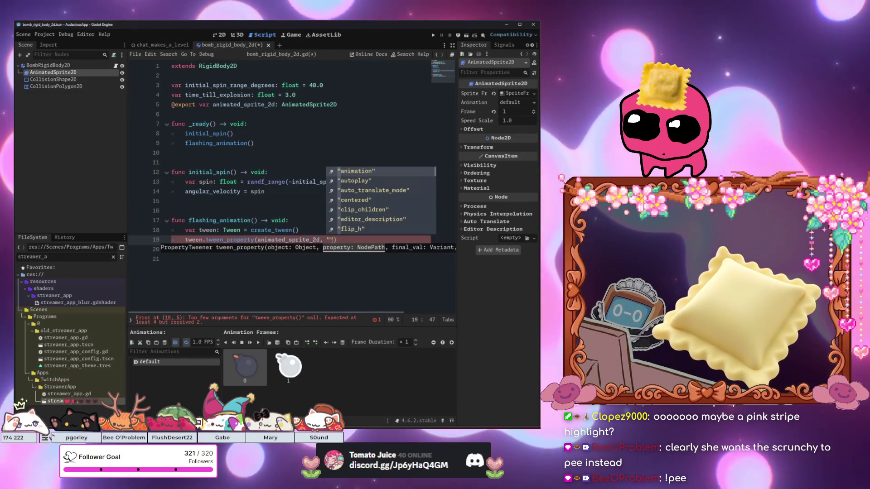
{"action": "type", "text": "ee"}
{"action": "key", "text": "Return"}
{"action": "type", "text": ","}
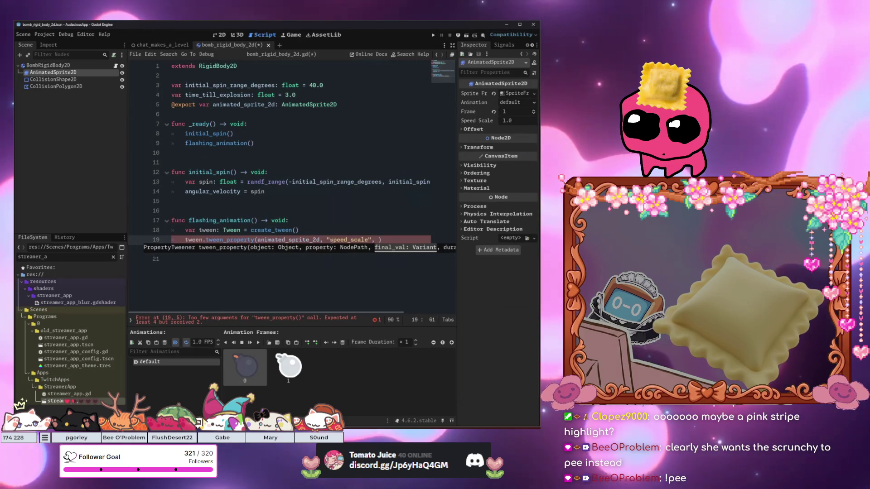
{"action": "left_click", "coordinate": [361, 95]}
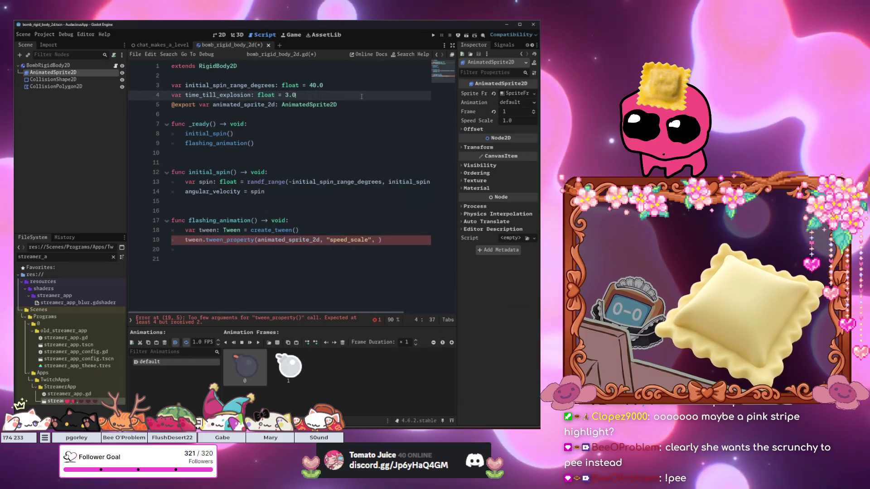
{"action": "left_click", "coordinate": [171, 86]}
{"action": "type", "text": "@export"}
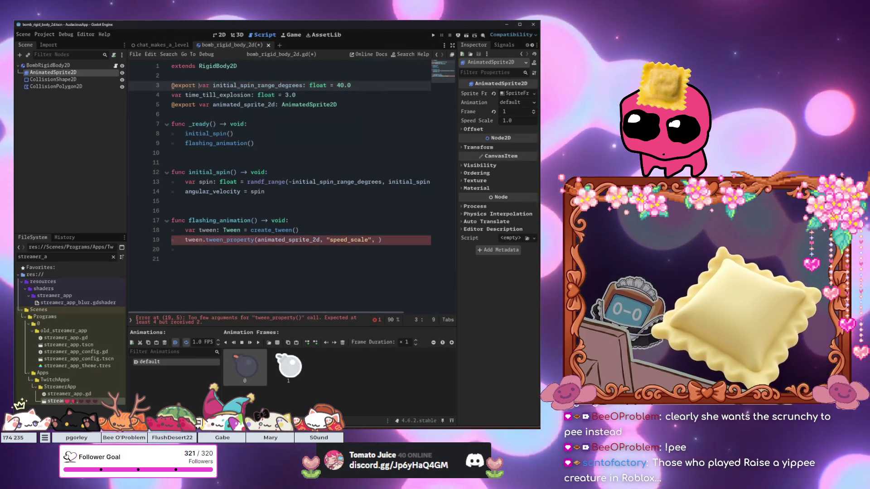
{"action": "left_click", "coordinate": [199, 95]}
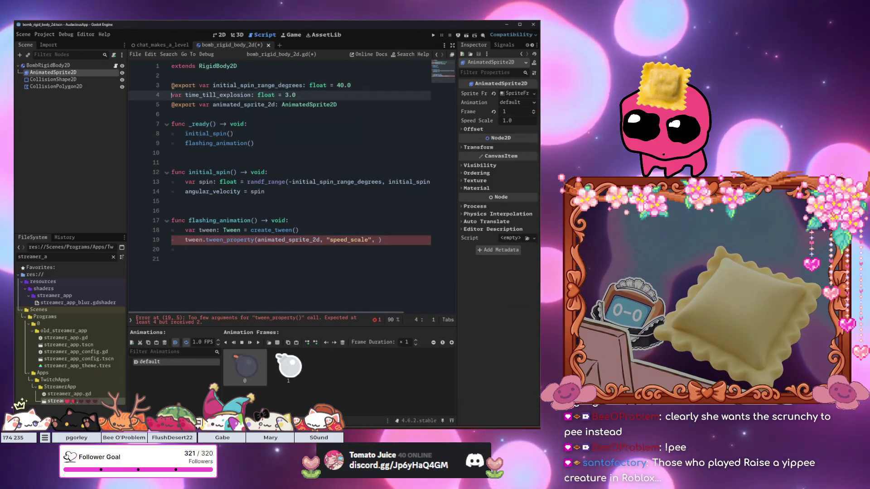
{"action": "type", "text": "@export"}
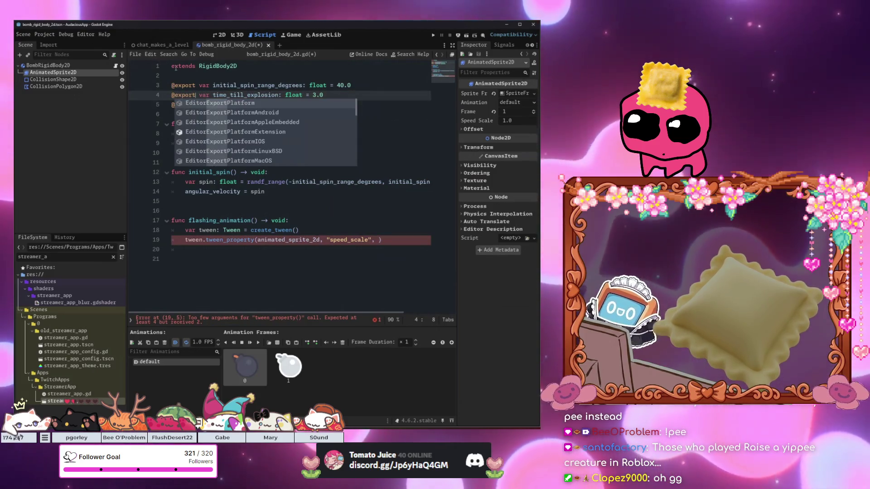
Leave a single blank line between extends RigidBody2D and the exported variables.
{"action": "left_click", "coordinate": [214, 76]}
{"action": "key", "text": "Return"}
{"action": "key", "text": "Return"}
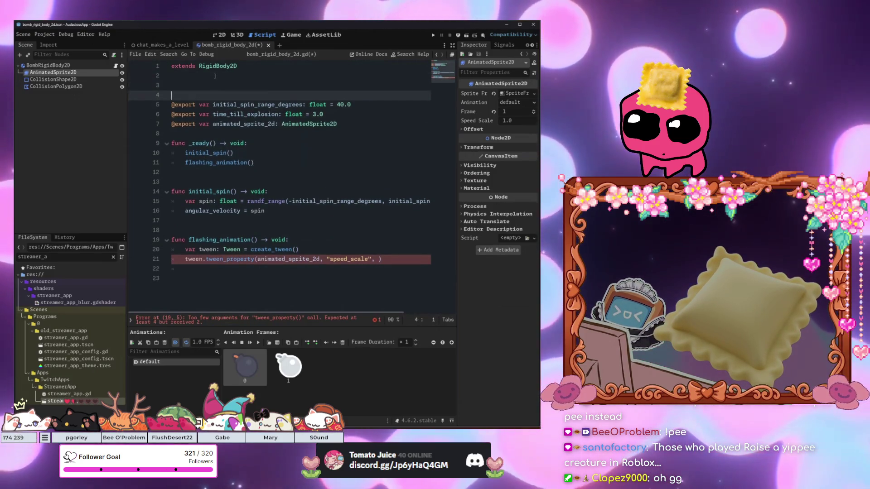
{"action": "key", "text": "Up"}
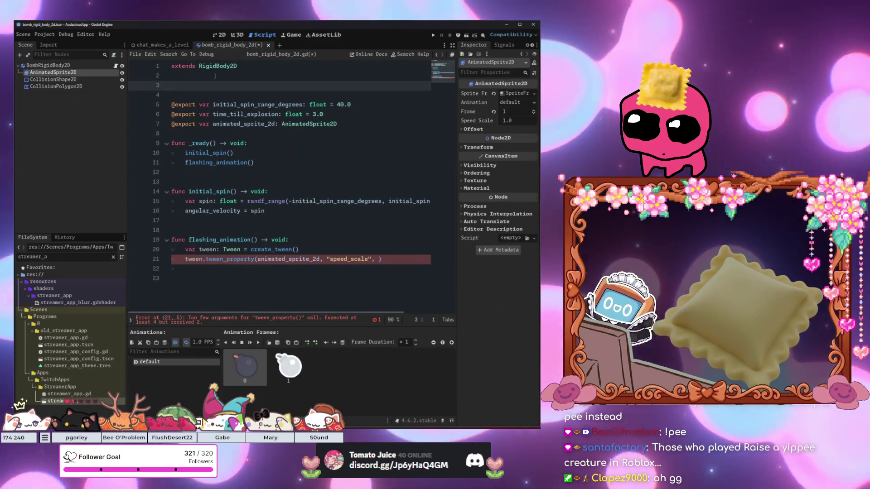
{"action": "left_click", "coordinate": [243, 99]}
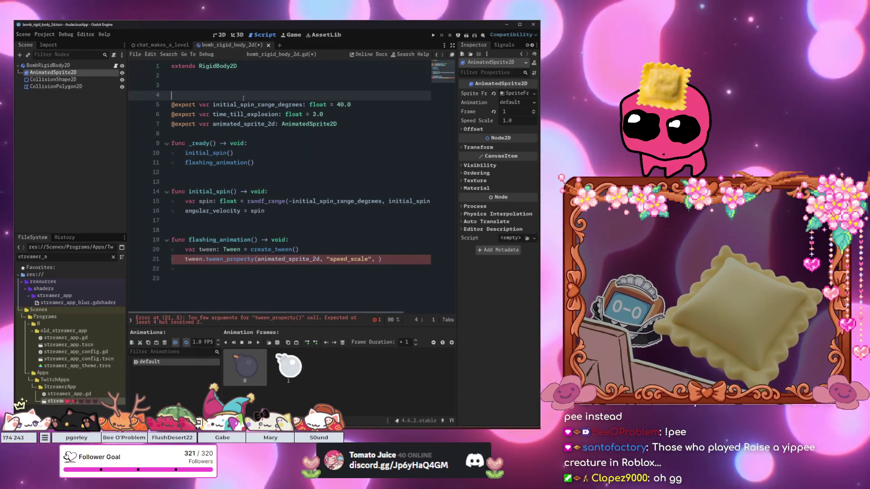
{"action": "left_click", "coordinate": [379, 259]}
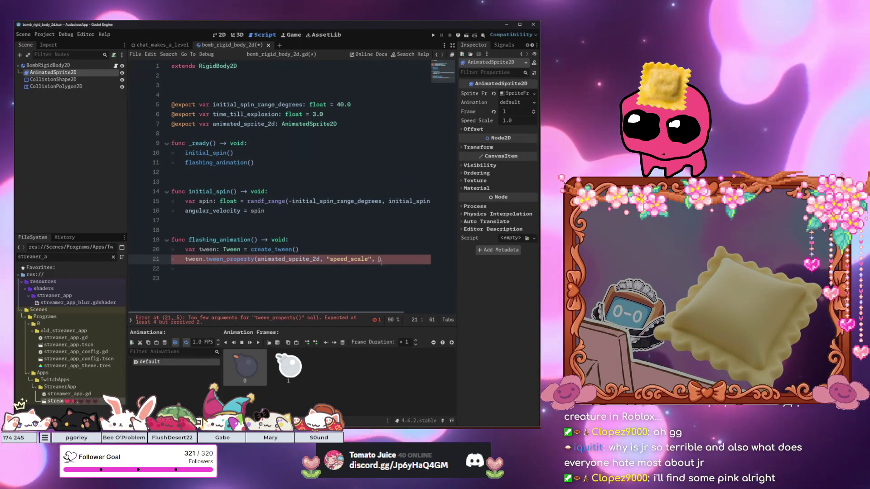
{"action": "left_click", "coordinate": [262, 95]}
{"action": "key", "text": "BackSpace"}
{"action": "key", "text": "BackSpace"}
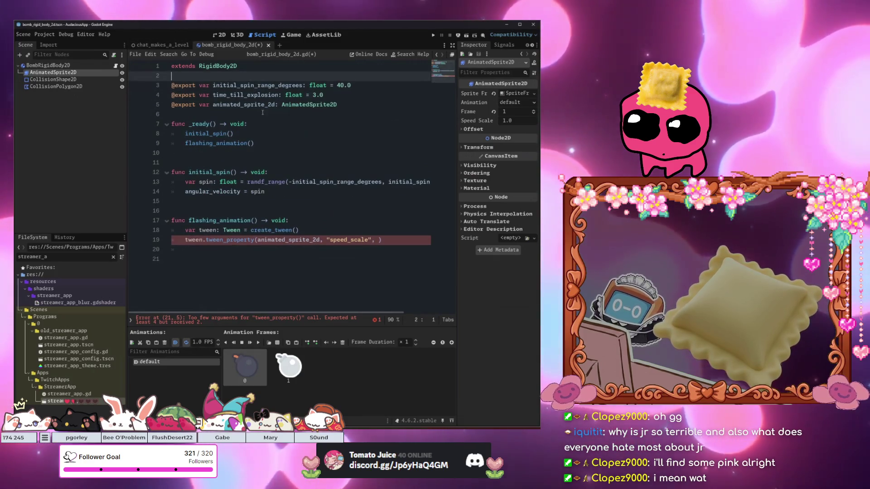
Add a comma after "speed_scale" in the tween_property call.
{"action": "left_click", "coordinate": [376, 240]}
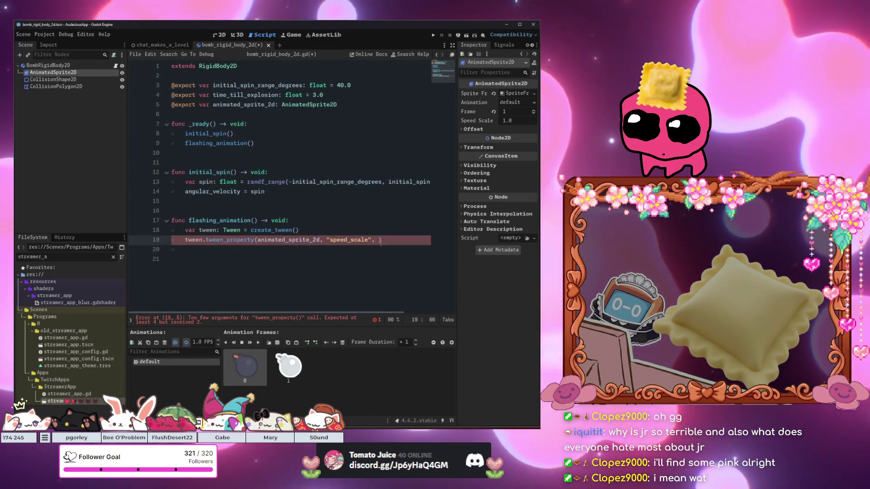
{"action": "type", "text": ","}
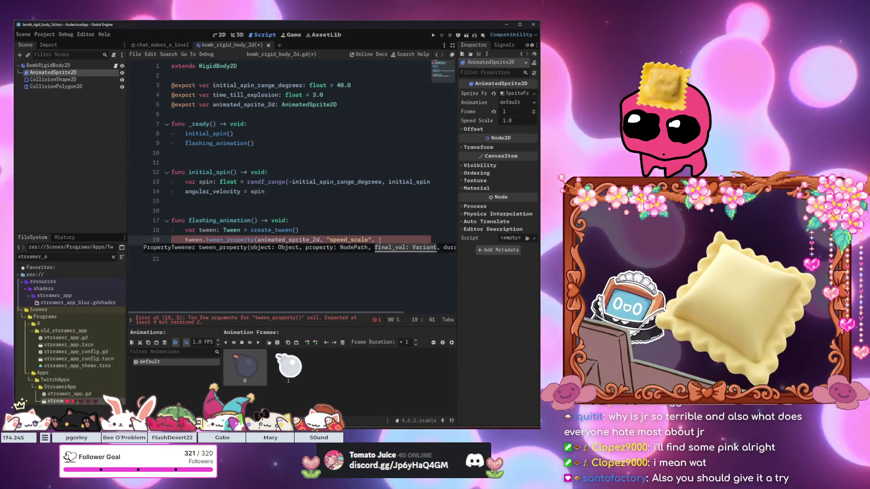
{"action": "left_click", "coordinate": [343, 108]}
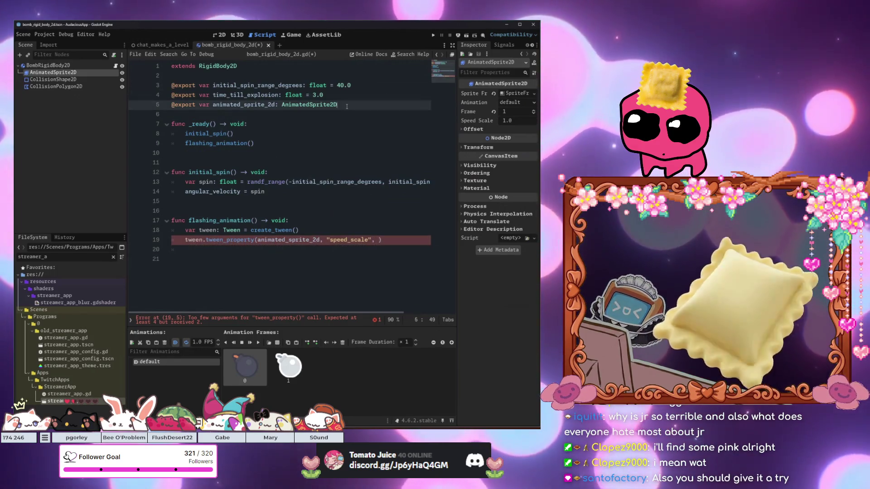
{"action": "key", "text": "Return"}
{"action": "type", "text": "@export var final_speed_sc"}
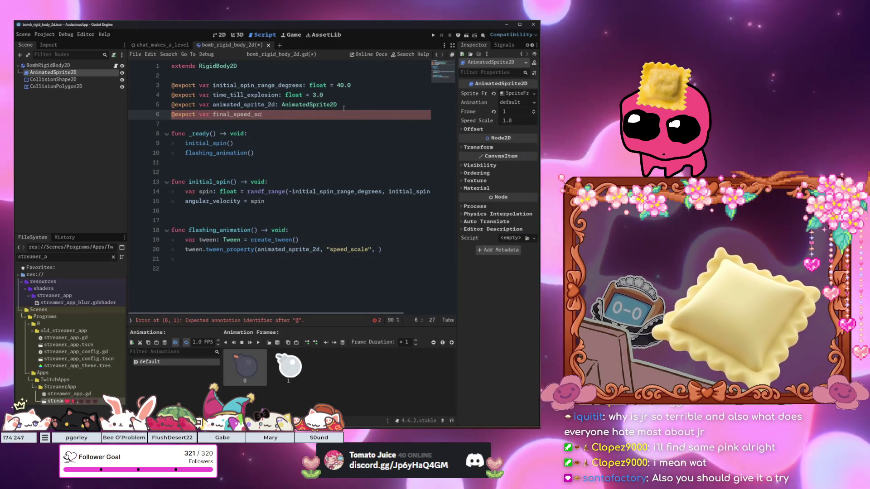
{"action": "type", "text": "e: float ="}
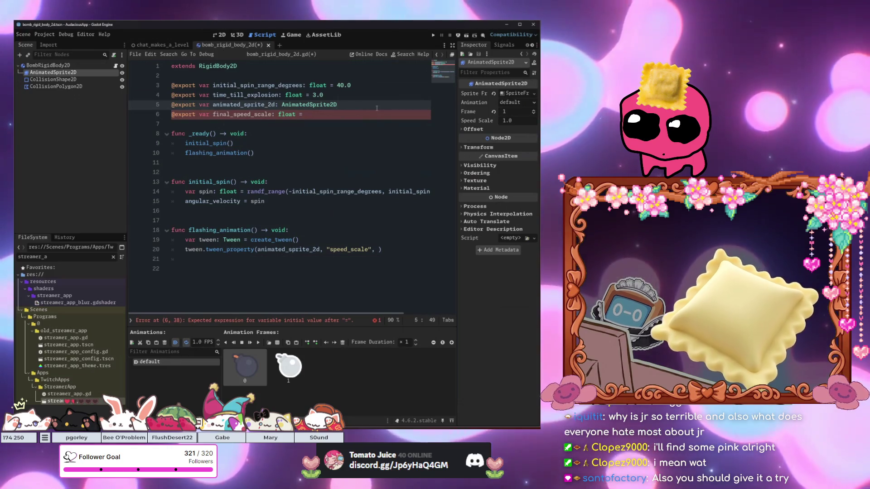
{"action": "key", "text": "alt+Down"}
{"action": "key", "text": "alt+Down"}
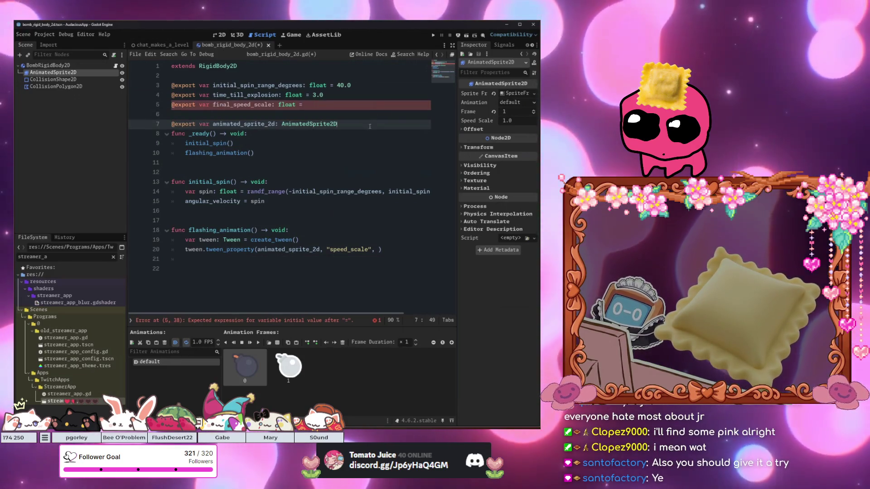
{"action": "key", "text": "Return"}
{"action": "left_click", "coordinate": [342, 107]}
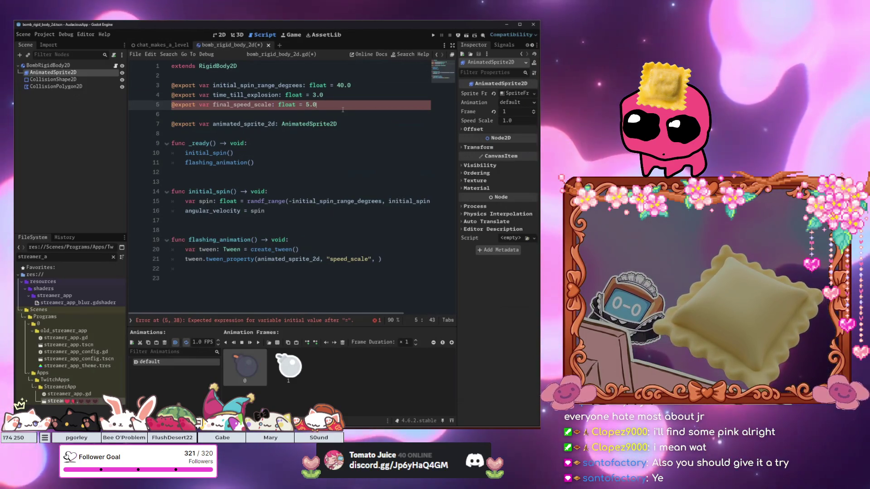
Pass final_speed_scale and time_till_explosion as tween_property's final value and duration.
{"action": "left_click", "coordinate": [380, 259]}
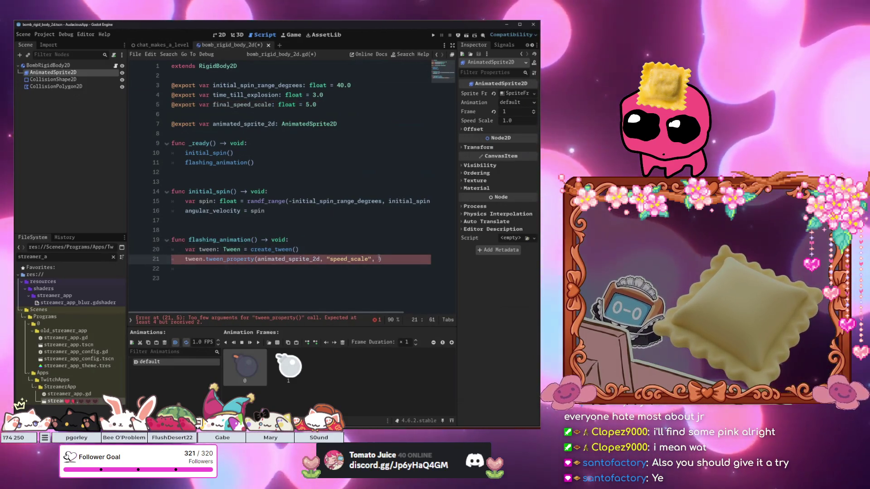
{"action": "type", "text": "final_speed_scale, "}
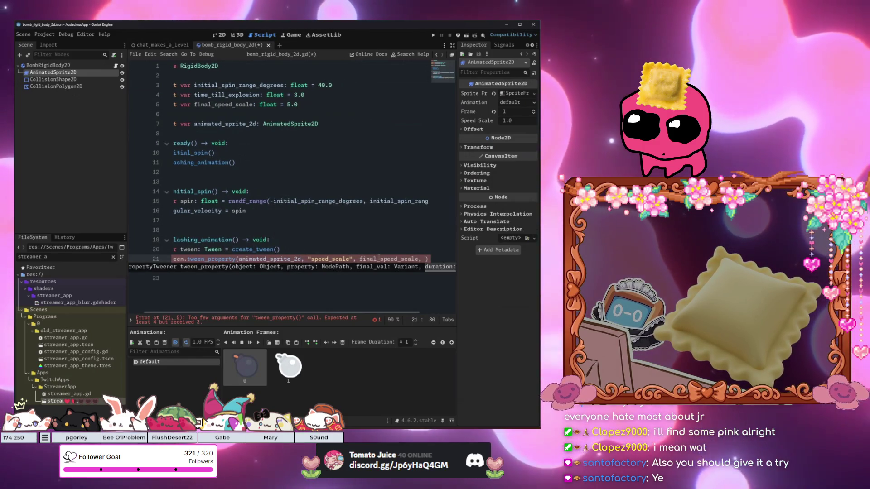
{"action": "type", "text": "ti"}
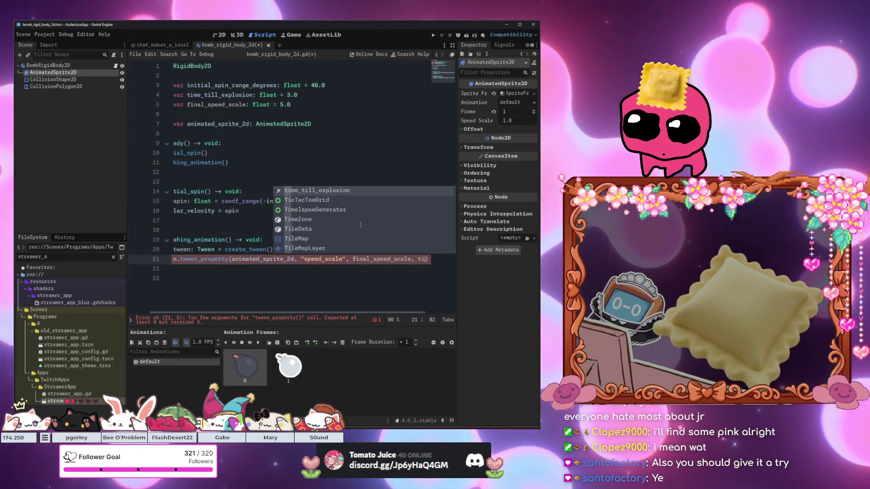
{"action": "key", "text": "Return"}
{"action": "key", "text": "Return"}
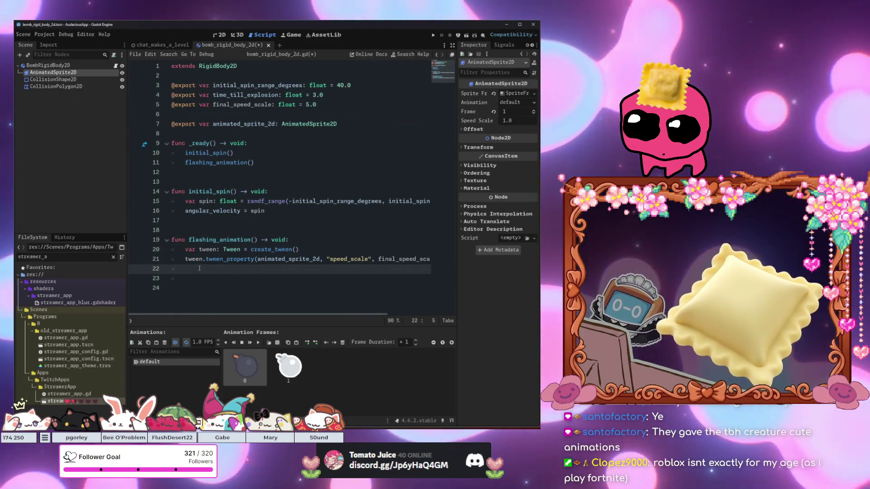
Delete the trailing empty lines in the bomb script, then save and run the project.
{"action": "left_click", "coordinate": [241, 281]}
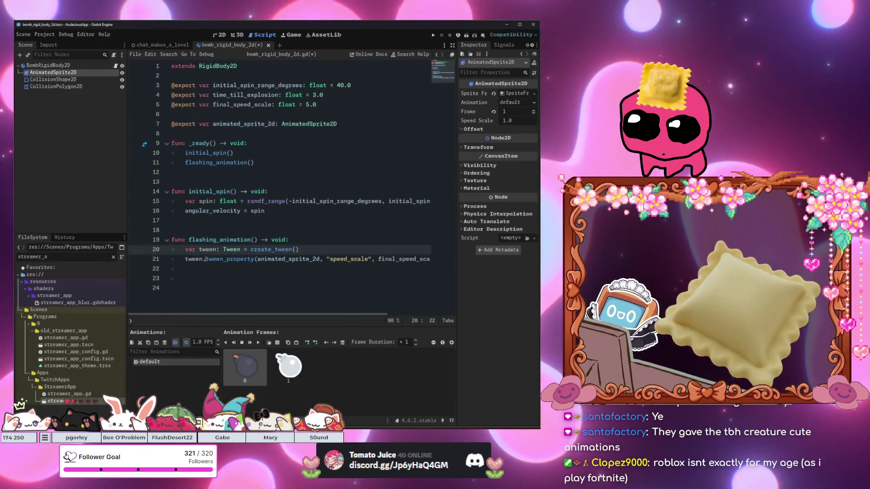
{"action": "key", "text": "BackSpace"}
{"action": "key", "text": "BackSpace"}
{"action": "key", "text": "BackSpace"}
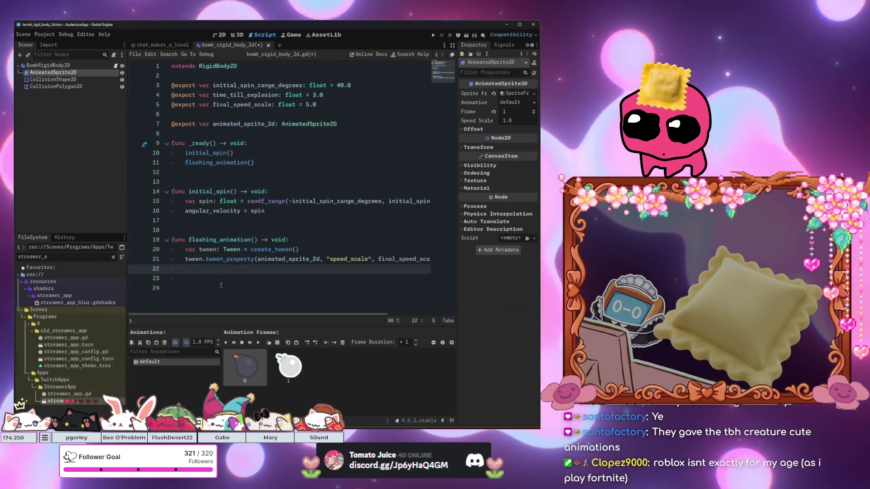
{"action": "key", "text": "Delete"}
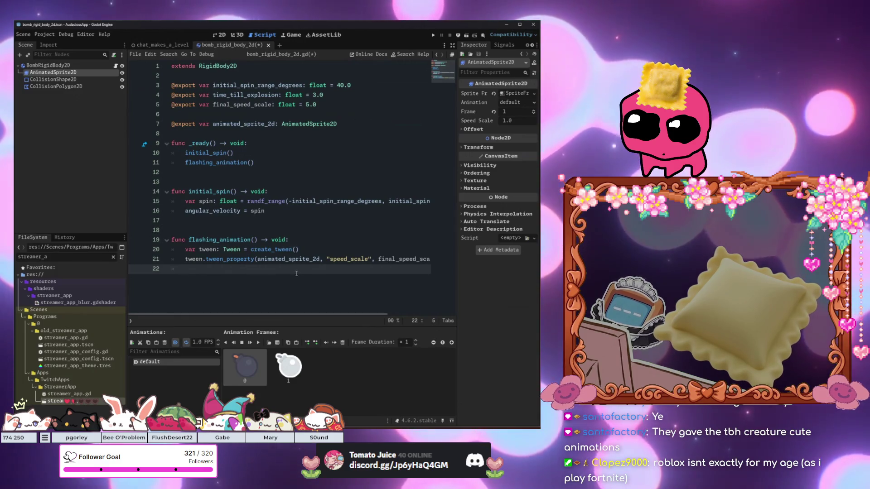
{"action": "key", "text": "ctrl+s"}
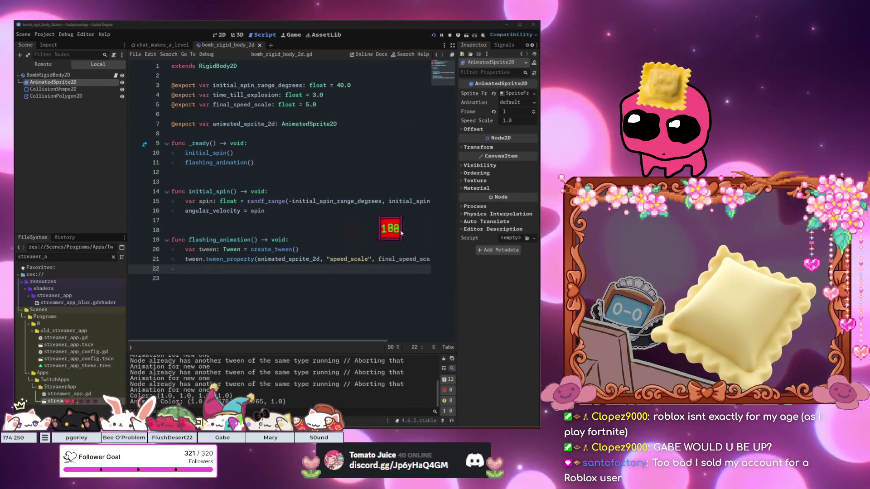
{"action": "left_click", "coordinate": [358, 222]}
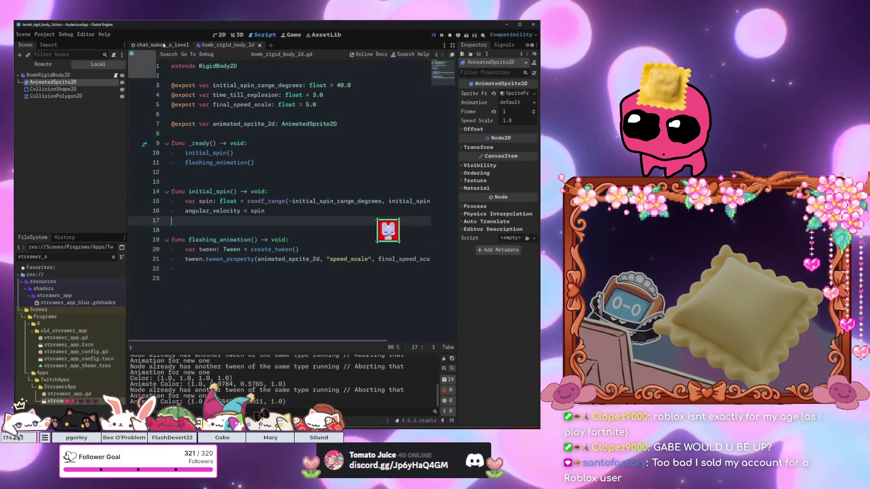
{"action": "right_click", "coordinate": [149, 47]}
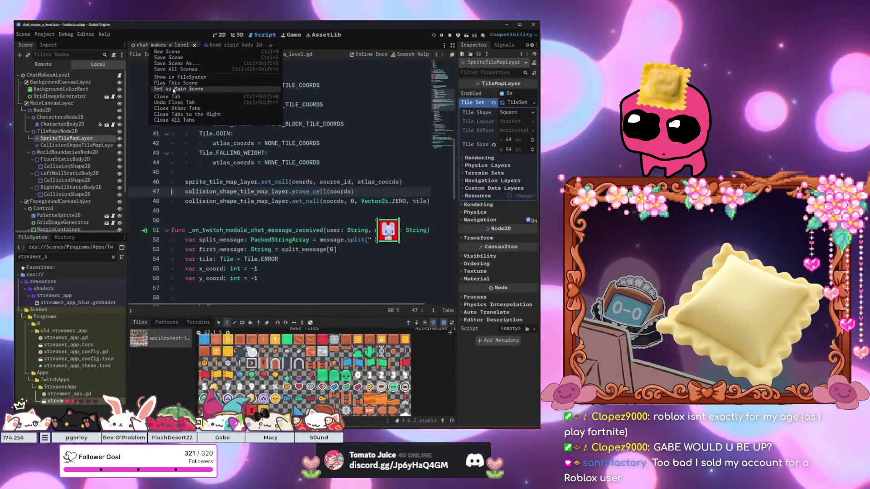
{"action": "left_click", "coordinate": [206, 70]}
{"action": "left_click", "coordinate": [224, 46]}
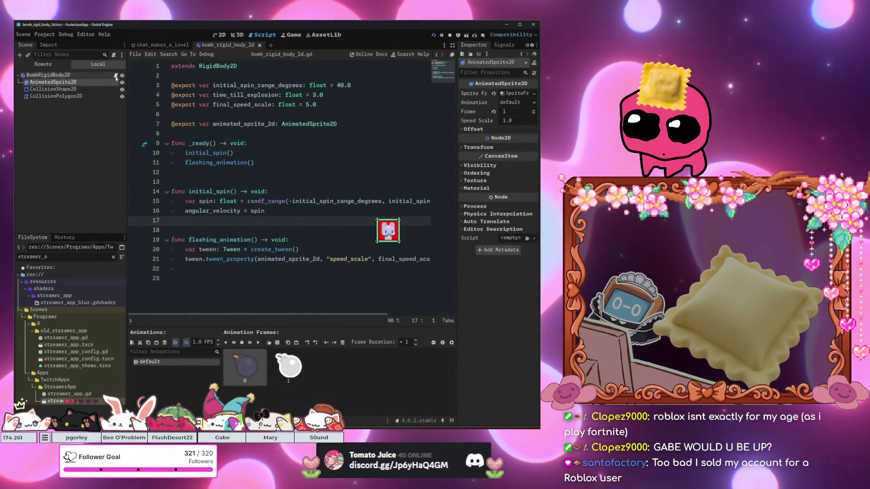
Show chat_makes_a_level in 2D and select CollisionShapeTileMapLayer to list its scene tiles.
{"action": "left_click", "coordinate": [162, 45]}
{"action": "left_click", "coordinate": [220, 35]}
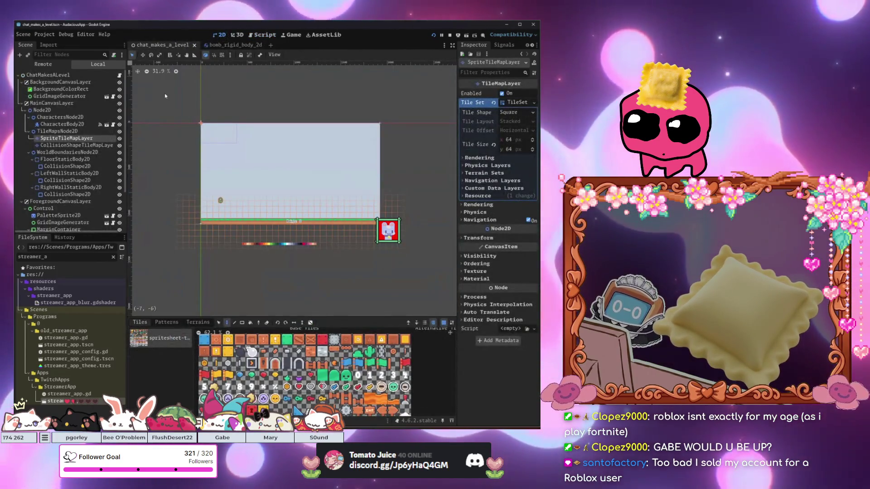
{"action": "scroll", "coordinate": [60, 189], "scroll_direction": "down", "scroll_amount": 3}
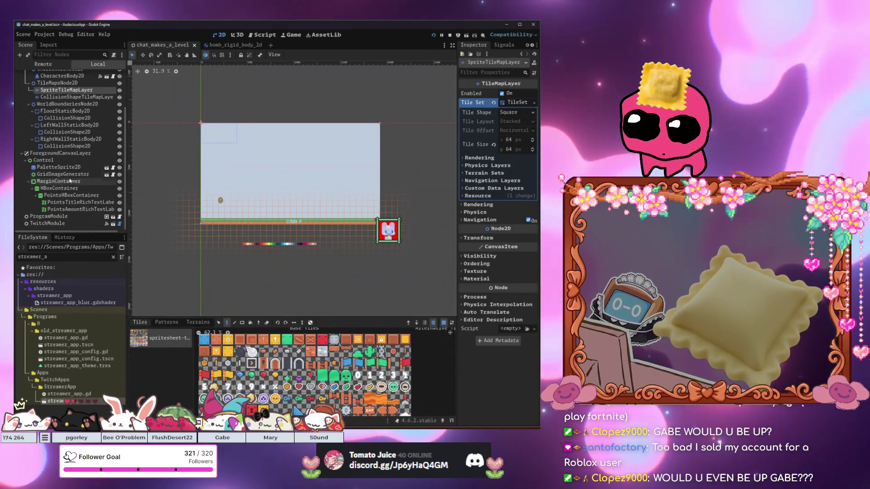
{"action": "scroll", "coordinate": [72, 165], "scroll_direction": "up", "scroll_amount": 5}
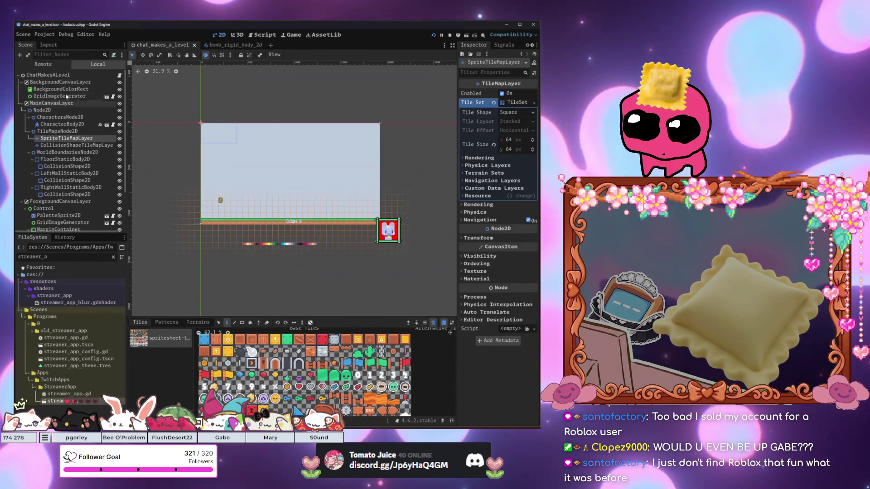
{"action": "left_click", "coordinate": [81, 146]}
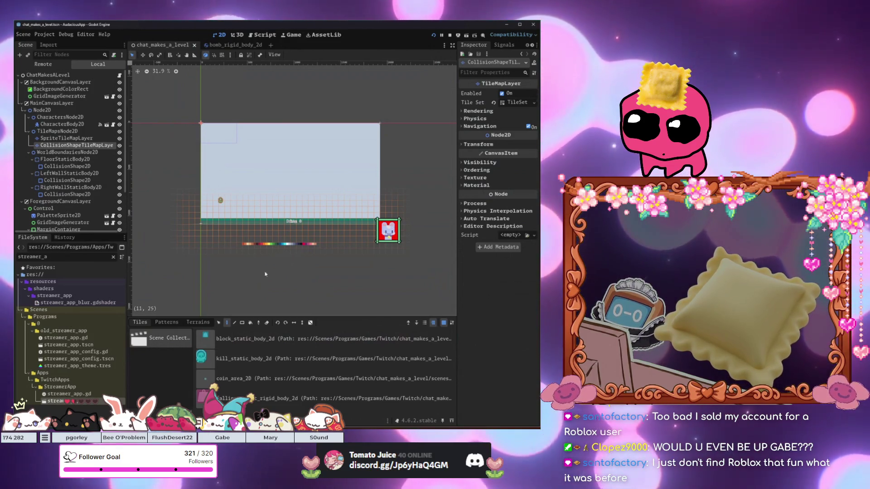
Stop the running game and reselect CollisionShapeTileMapLayer in the level.
{"action": "scroll", "coordinate": [247, 261], "scroll_direction": "up", "scroll_amount": 3}
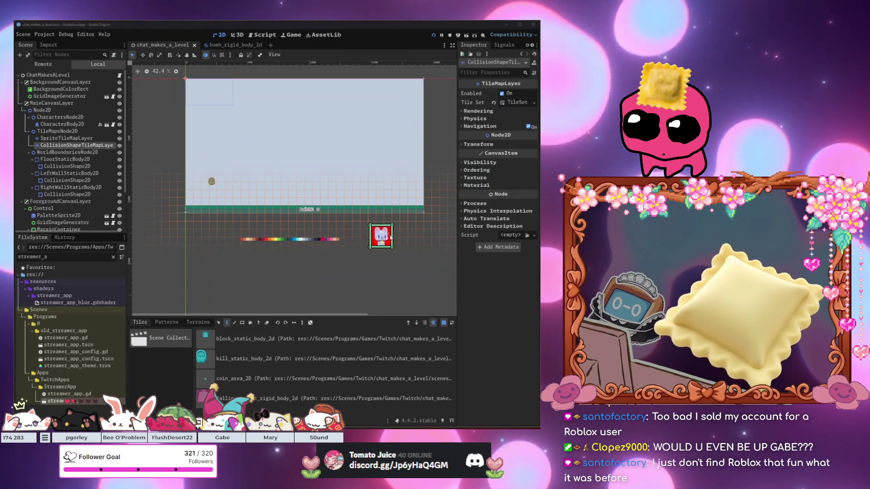
{"action": "key", "text": "F8"}
{"action": "scroll", "coordinate": [251, 221], "scroll_direction": "up", "scroll_amount": 1}
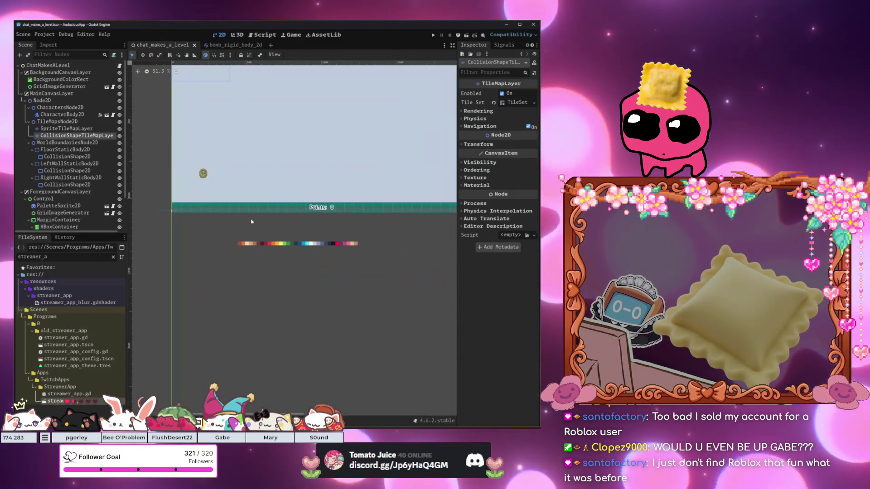
{"action": "left_click_drag", "start_coordinate": [246, 222], "coordinate": [214, 253]}
{"action": "left_click", "coordinate": [236, 201]}
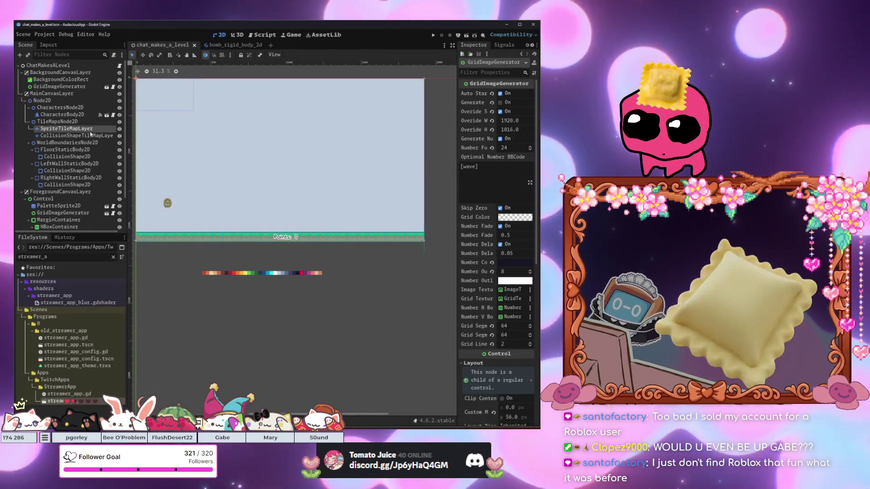
{"action": "left_click", "coordinate": [66, 128]}
{"action": "left_click", "coordinate": [85, 136]}
{"action": "left_click_drag", "start_coordinate": [225, 154], "coordinate": [249, 170]}
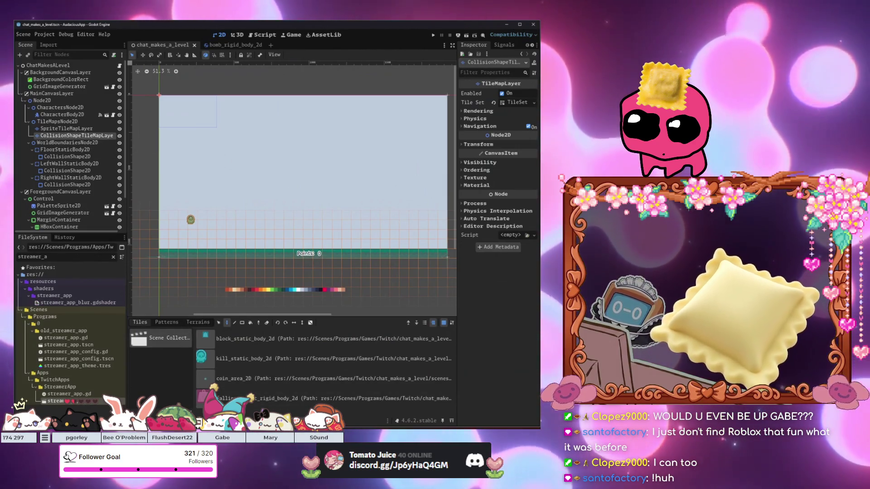
Filter FileSystem for 'bomb' and add bomb_rigid_body_2d.tscn to the tile scene collection.
{"action": "double_click", "coordinate": [62, 256]}
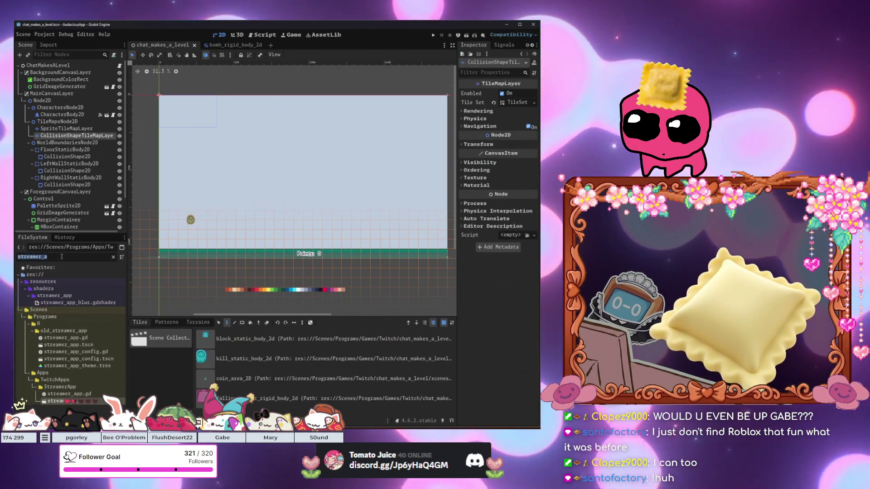
{"action": "type", "text": "bomb"}
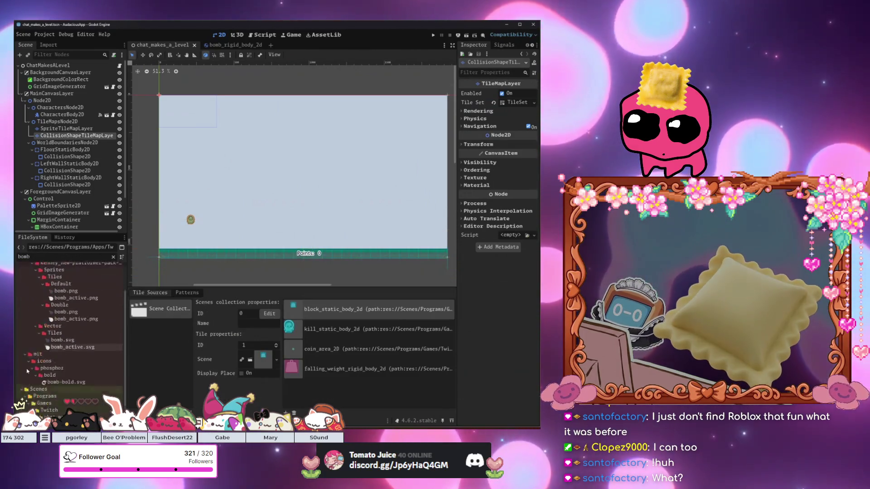
{"action": "scroll", "coordinate": [27, 370], "scroll_direction": "down", "scroll_amount": 2}
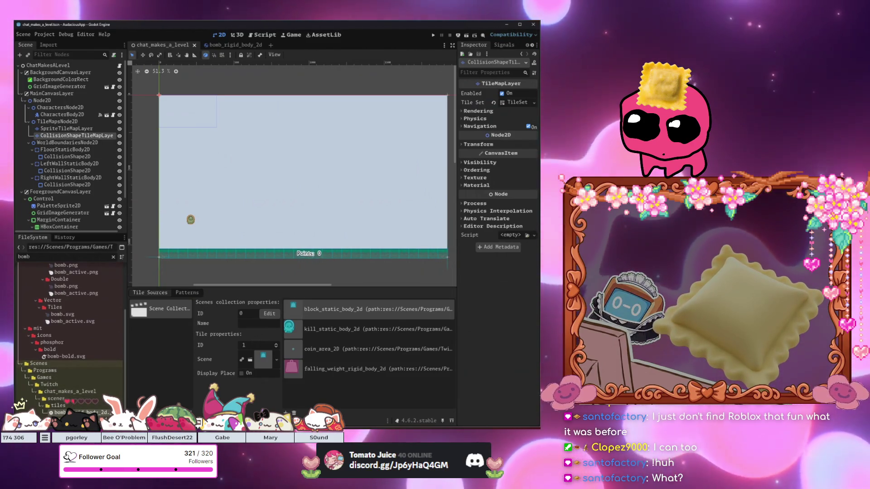
{"action": "left_click_drag", "start_coordinate": [59, 413], "coordinate": [307, 390]}
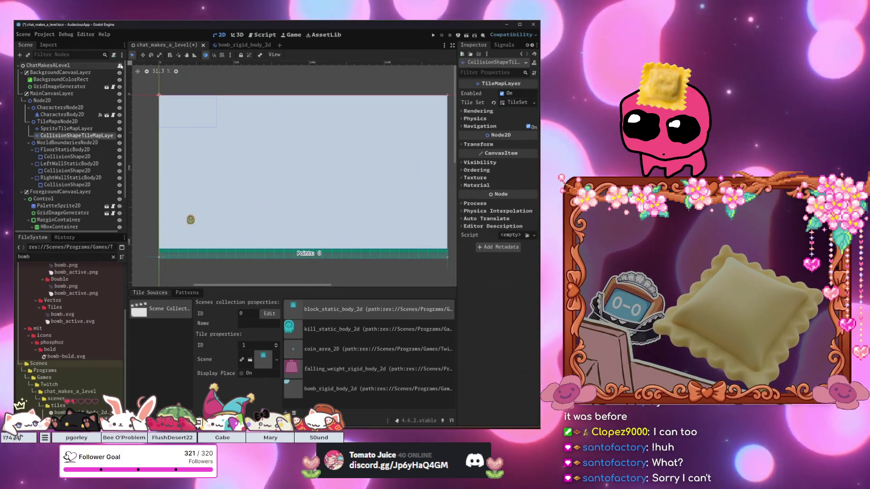
Open chat_makes_a_level.gd at the FALLING_WEIGHT entry of the Tile enum.
{"action": "left_click", "coordinate": [120, 66]}
{"action": "scroll", "coordinate": [272, 159], "scroll_direction": "up", "scroll_amount": 15}
{"action": "left_click", "coordinate": [266, 142]}
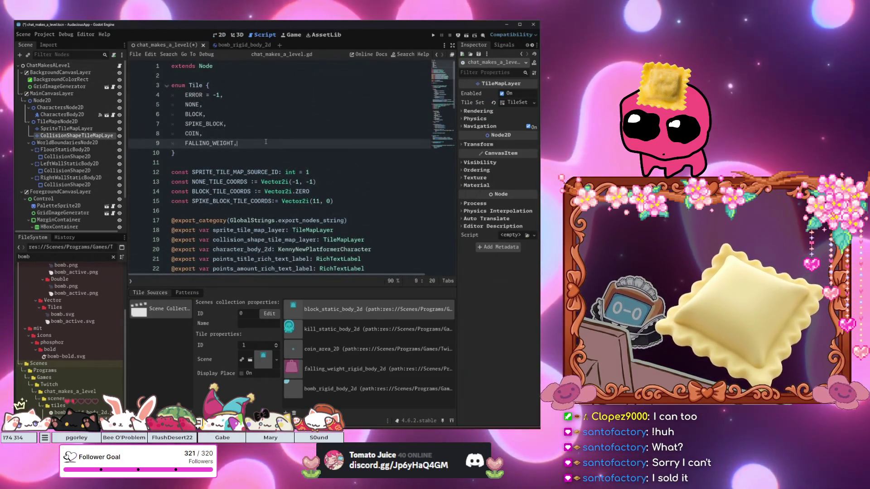
Add a BOMB entry to the Tile enum.
{"action": "key", "text": "Return"}
{"action": "type", "text": "B,"}
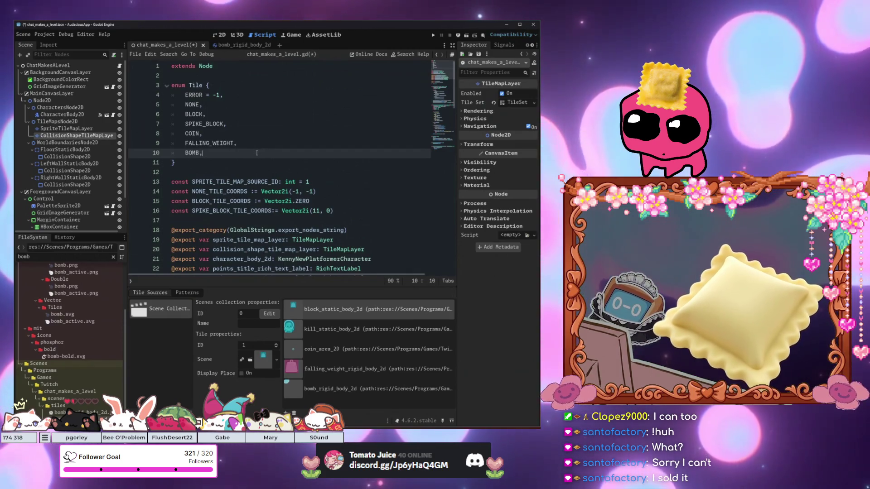
{"action": "scroll", "coordinate": [261, 152], "scroll_direction": "down", "scroll_amount": 12}
{"action": "scroll", "coordinate": [284, 162], "scroll_direction": "down", "scroll_amount": 12}
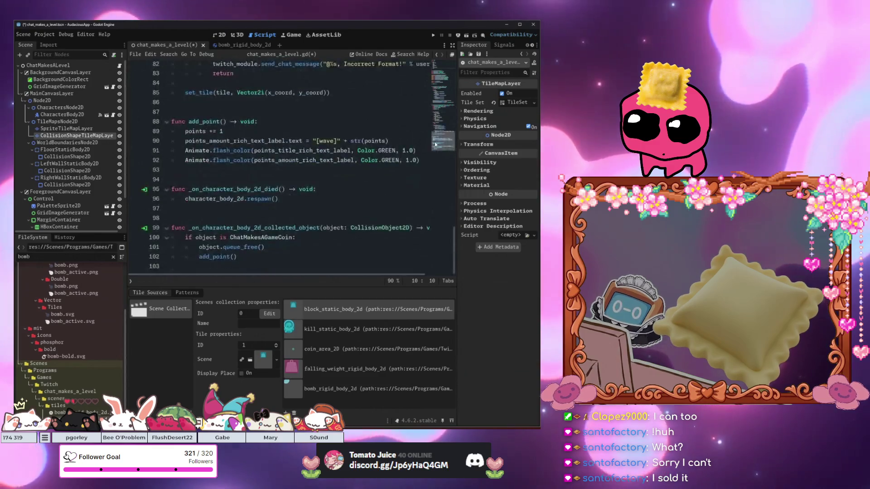
{"action": "scroll", "coordinate": [285, 162], "scroll_direction": "up", "scroll_amount": 5}
{"action": "left_click", "coordinate": [283, 160]}
Add a "!bomb" command case that sets tile = Tile.BOMB.
{"action": "left_click", "coordinate": [324, 103]}
{"action": "key", "text": "Return"}
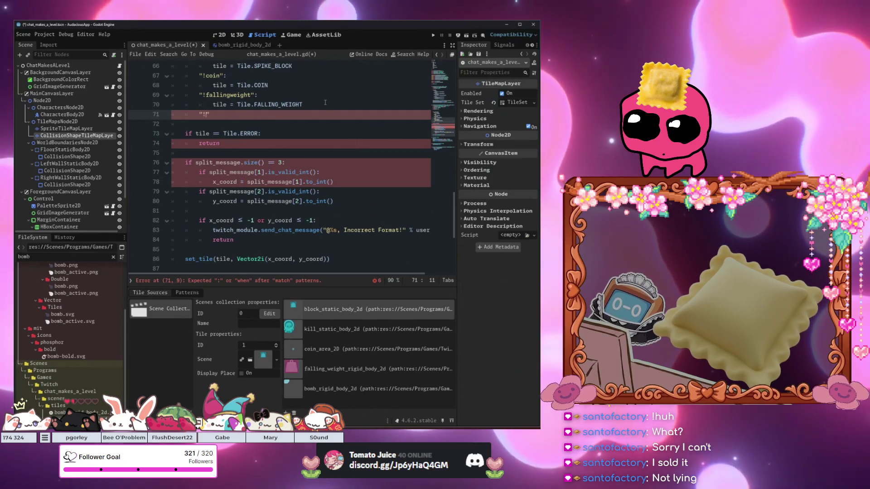
{"action": "key", "text": "Return"}
{"action": "type", "text": "tile = Tile"}
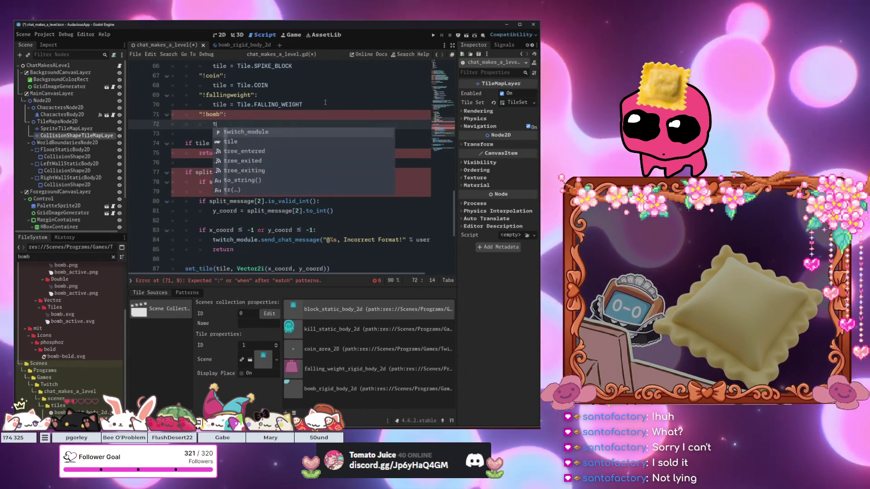
{"action": "type", "text": ".BOMB"}
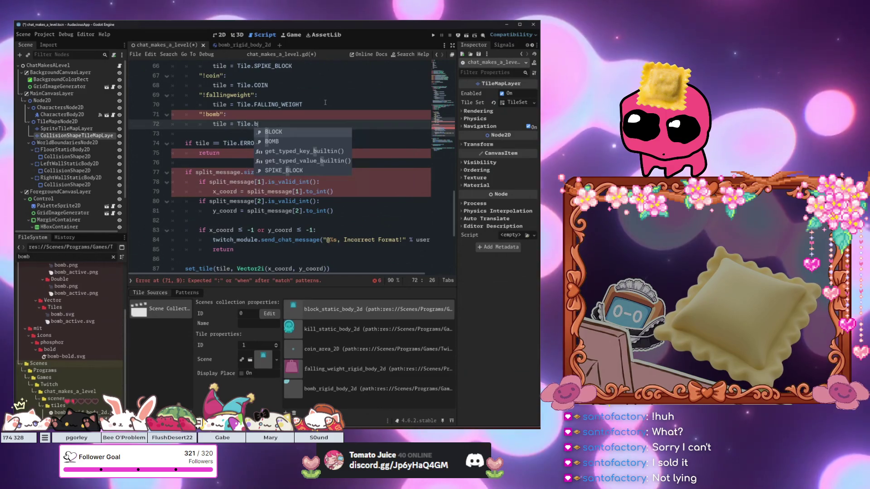
Map Tile.BOMB to atlas_coords = NONE_TILE_COORDS in set_tile and save the script.
{"action": "scroll", "coordinate": [358, 121], "scroll_direction": "down", "scroll_amount": 5}
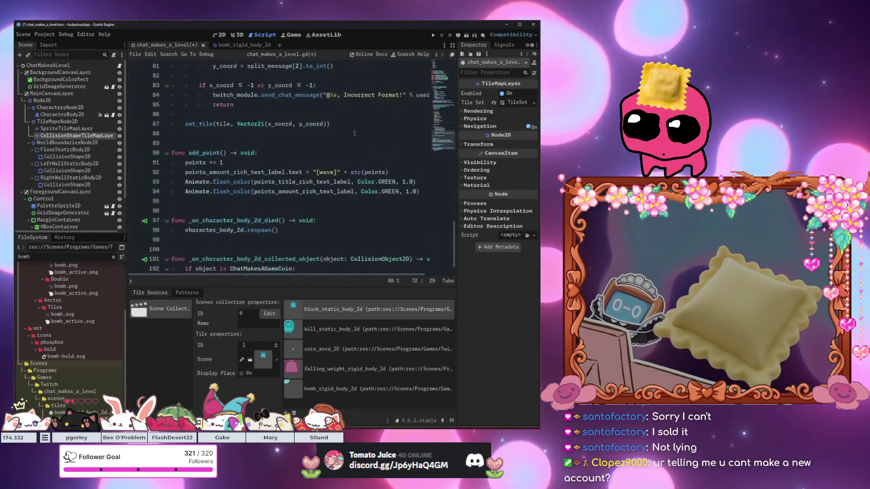
{"action": "left_click", "coordinate": [446, 84]}
{"action": "mouse_move", "coordinate": [445, 85]}
{"action": "left_mouse_down"}
{"action": "mouse_move", "coordinate": [443, 69]}
{"action": "mouse_move", "coordinate": [443, 103]}
{"action": "mouse_move", "coordinate": [443, 57]}
{"action": "mouse_move", "coordinate": [442, 97]}
{"action": "left_mouse_up"}
{"action": "left_click", "coordinate": [352, 211]}
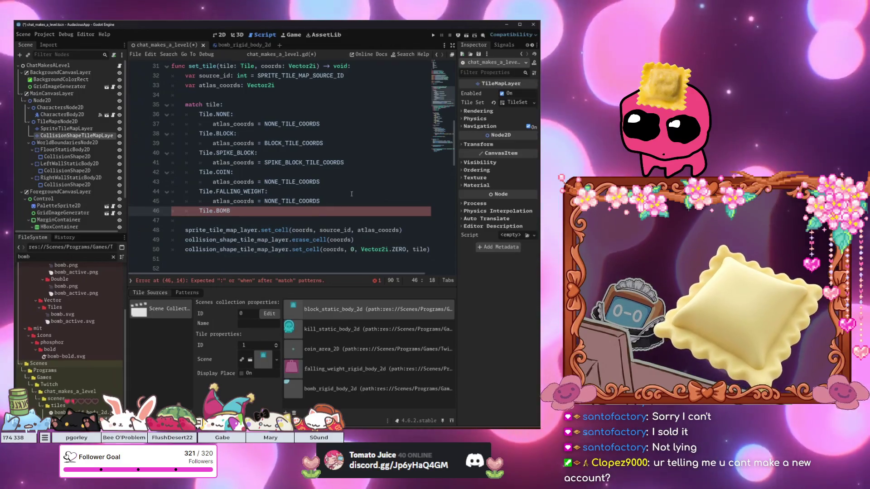
{"action": "key", "text": "Return"}
{"action": "type", "text": "atlas_coords"}
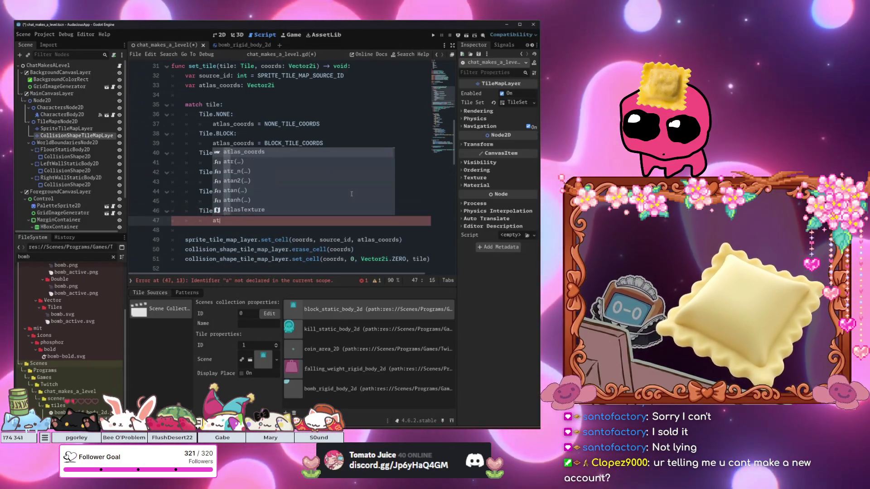
{"action": "type", "text": " = NONE_TILE_COORDS"}
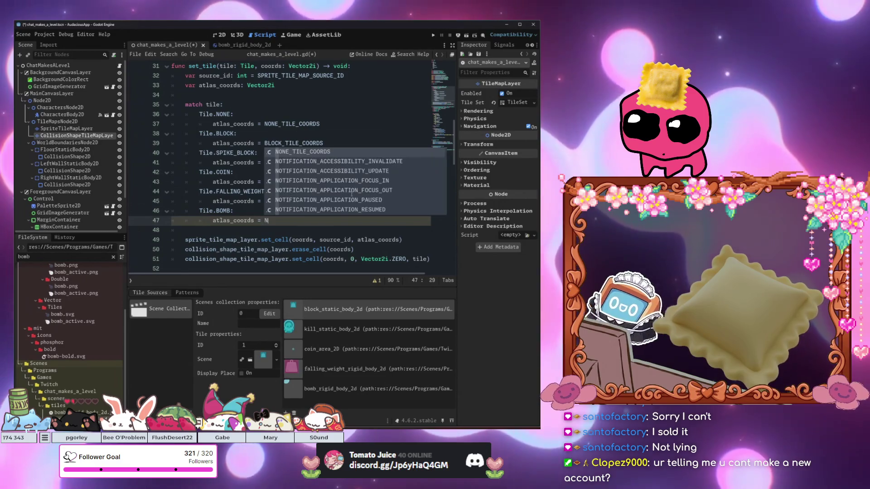
{"action": "left_click", "coordinate": [352, 194]}
{"action": "key", "text": "ctrl+s"}
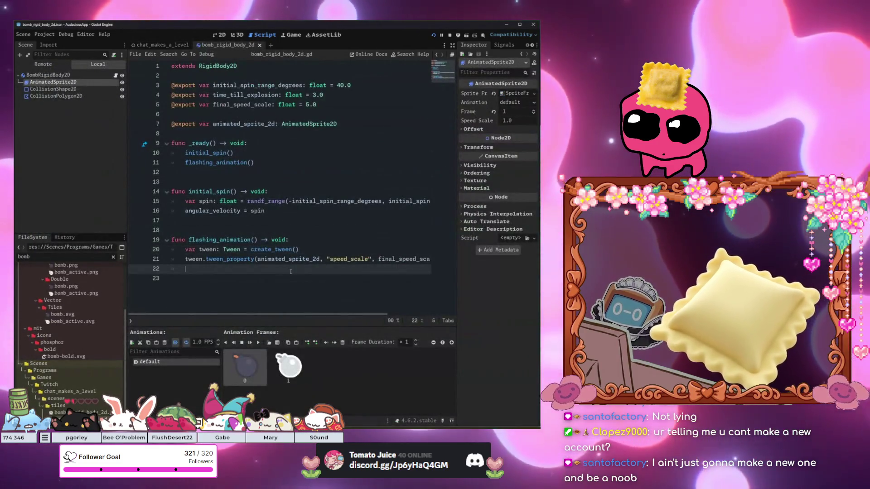
End flashing_animation with await tween.finished, replacing a mistaken create_timer line.
{"action": "left_click", "coordinate": [274, 278]}
{"action": "key", "text": "Tab"}
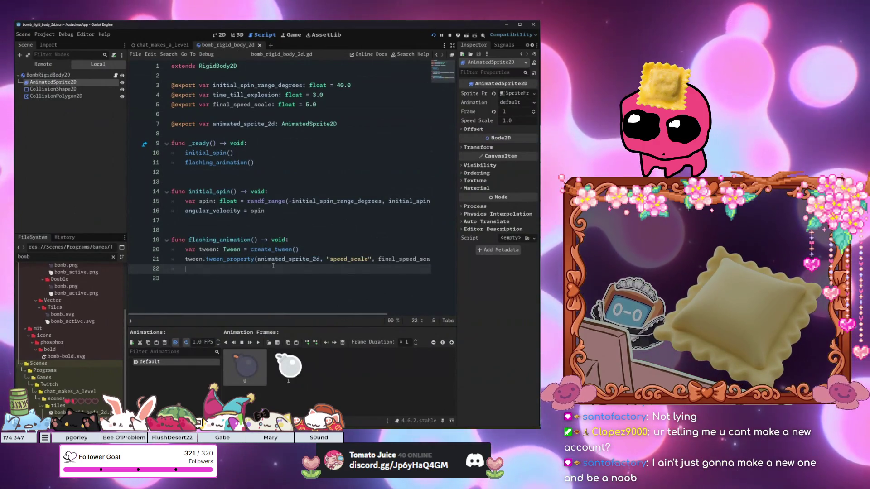
{"action": "type", "text": "await get_tree().crea"}
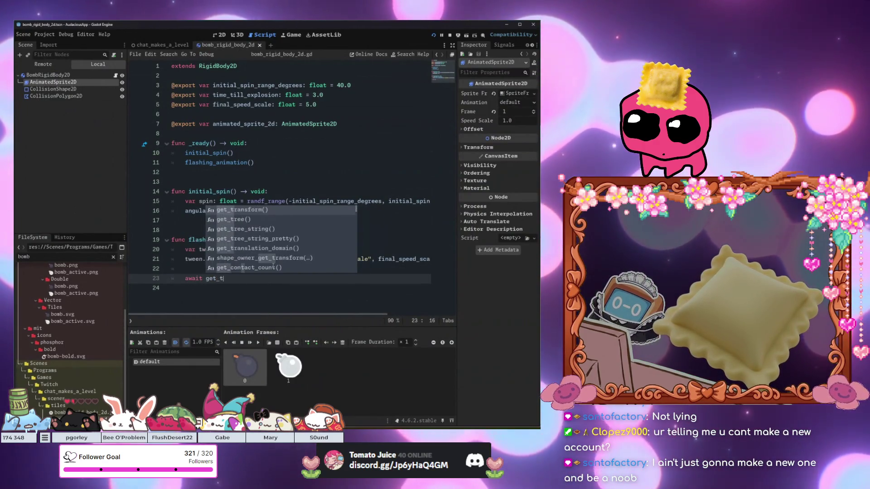
{"action": "type", "text": "te_ti"}
{"action": "key", "text": "Return"}
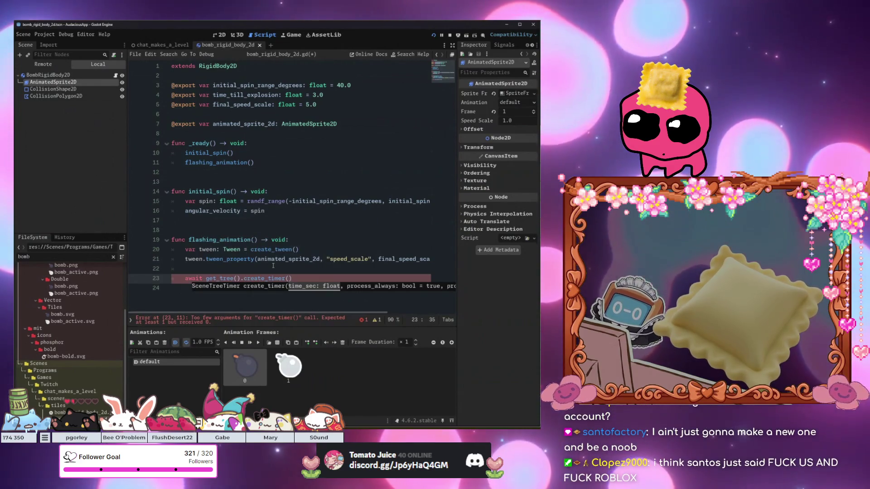
{"action": "type", "text": "fina"}
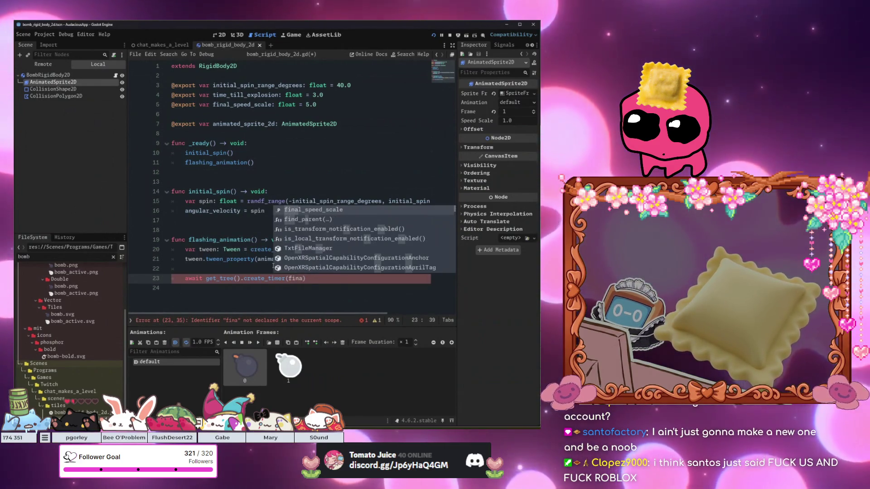
{"action": "left_click", "coordinate": [282, 297]}
{"action": "key", "text": "Up"}
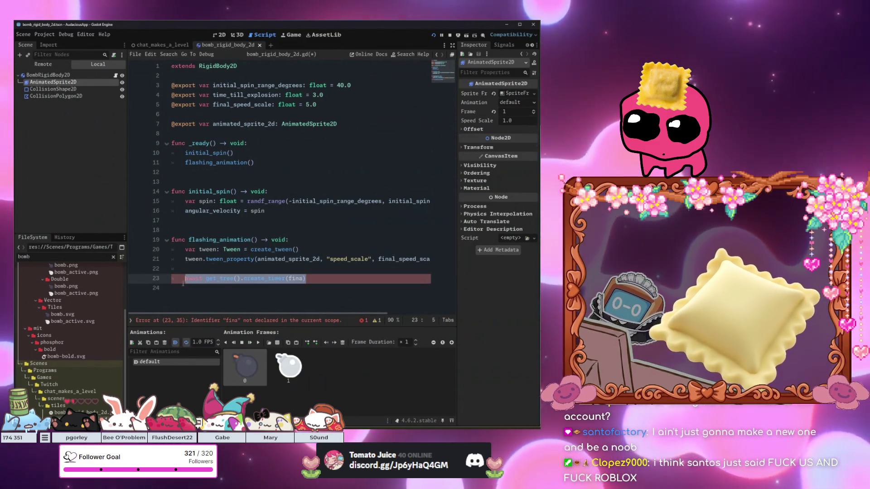
{"action": "key", "text": "shift+Home"}
{"action": "key", "text": "BackSpace"}
{"action": "type", "text": "await tween.fin"}
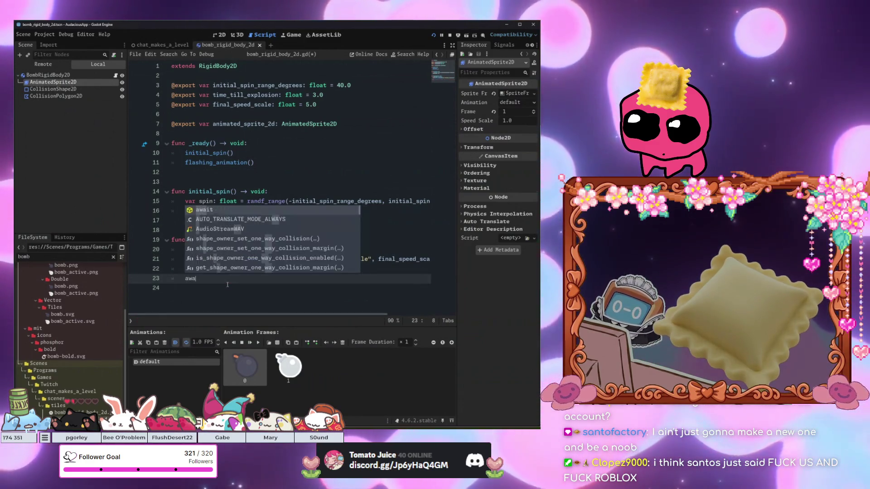
{"action": "key", "text": "Return"}
{"action": "key", "text": "Return"}
{"action": "key", "text": "Return"}
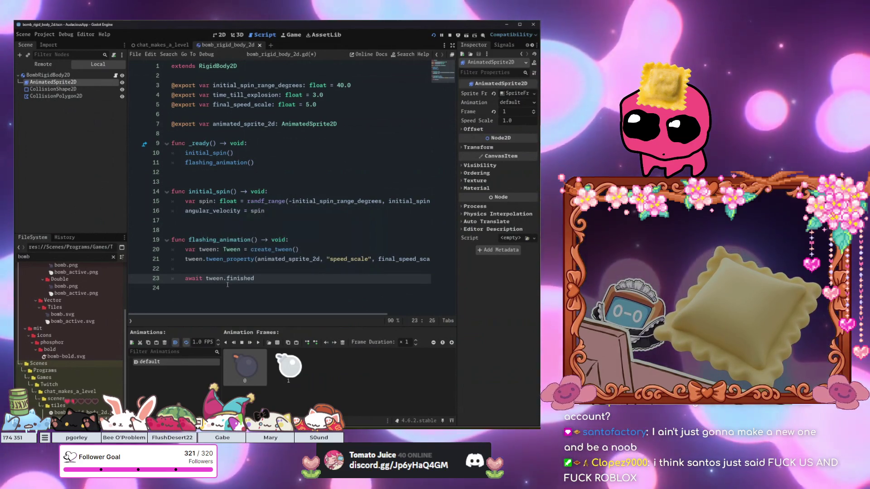
Call explode() right after the tween finishes in flashing_animation.
{"action": "type", "text": "qu"}
{"action": "key", "text": "BackSpace"}
{"action": "key", "text": "BackSpace"}
{"action": "key", "text": "BackSpace"}
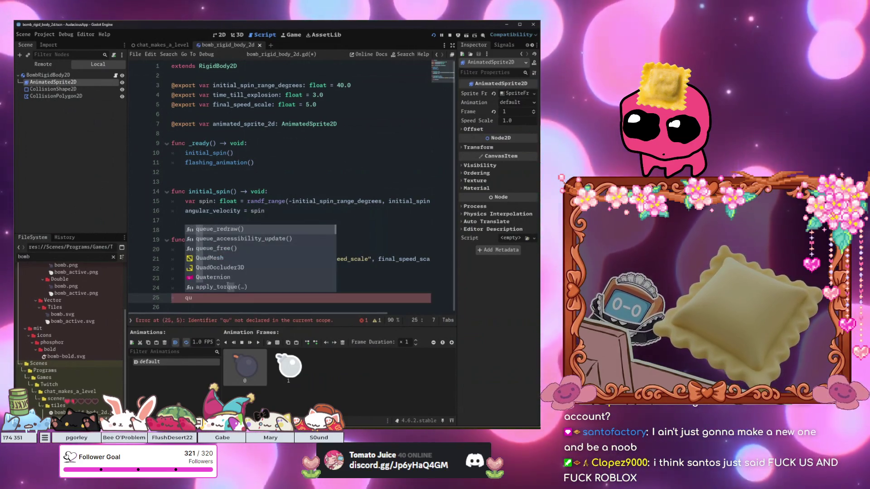
{"action": "type", "text": "func explode"}
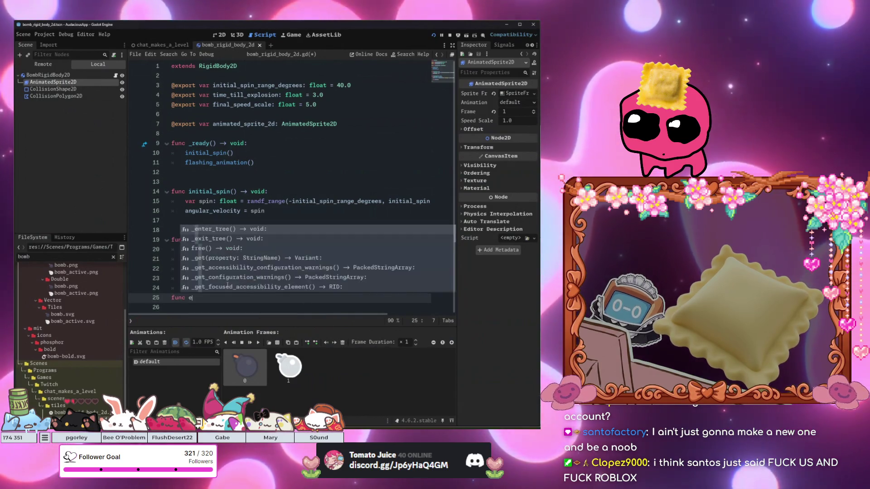
{"action": "type", "text": "() -> void\""}
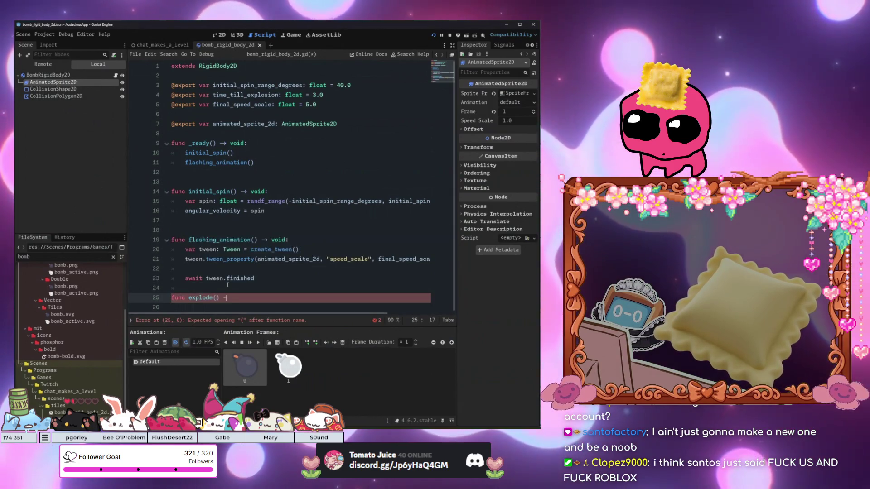
{"action": "key", "text": "BackSpace"}
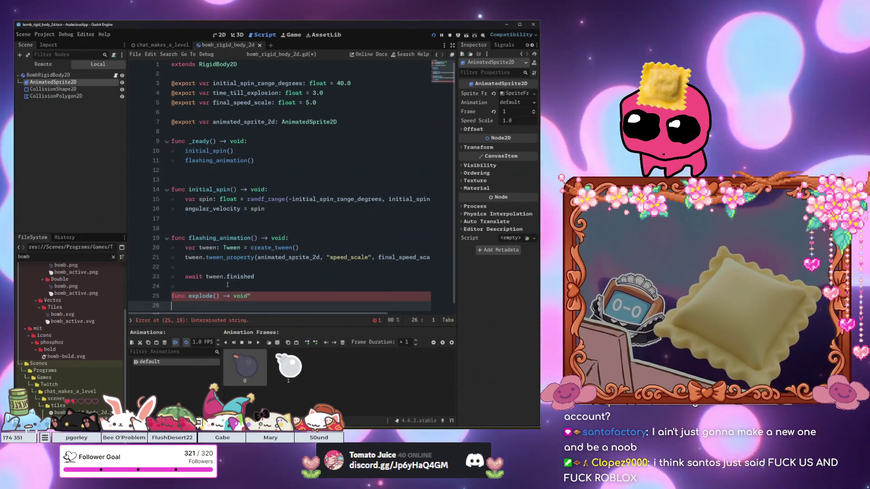
{"action": "type", "text": ":"}
{"action": "key", "text": "Return"}
{"action": "key", "text": "ctrl+z"}
{"action": "key", "text": "ctrl+z"}
{"action": "key", "text": "ctrl+z"}
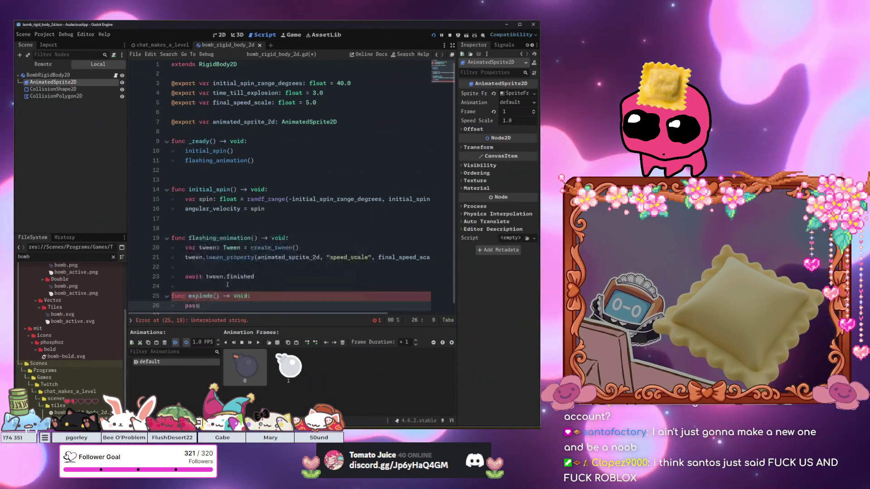
{"action": "key", "text": "Return"}
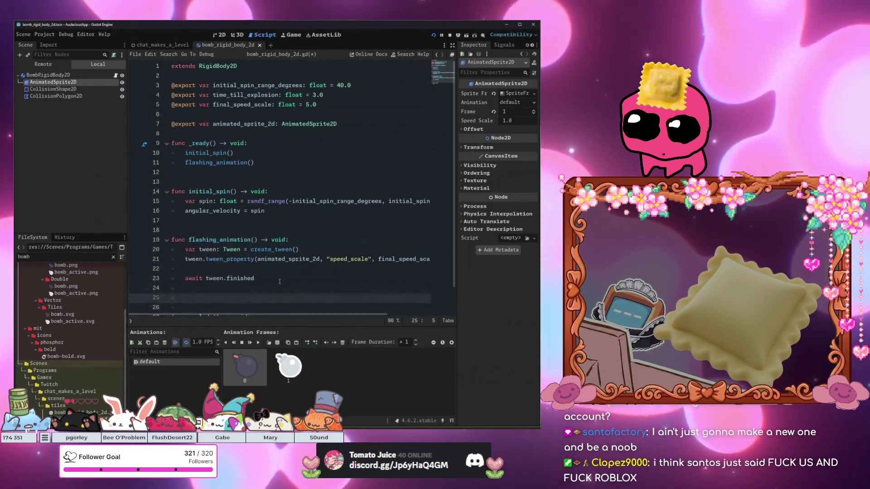
{"action": "type", "text": "xp"}
{"action": "key", "text": "Return"}
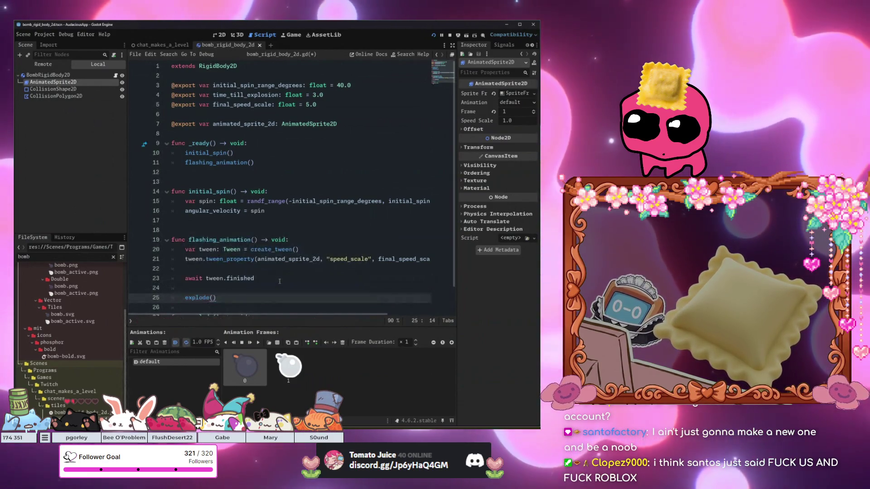
Replace pass with queue_free() in explode(), then save and run the game with F5.
{"action": "scroll", "coordinate": [260, 250], "scroll_direction": "down", "scroll_amount": 1}
{"action": "left_click", "coordinate": [224, 297]}
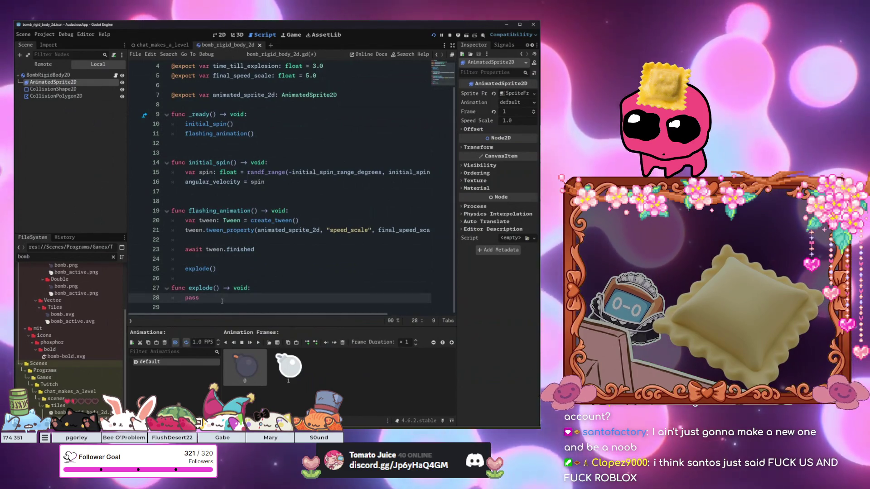
{"action": "left_click", "coordinate": [222, 35]}
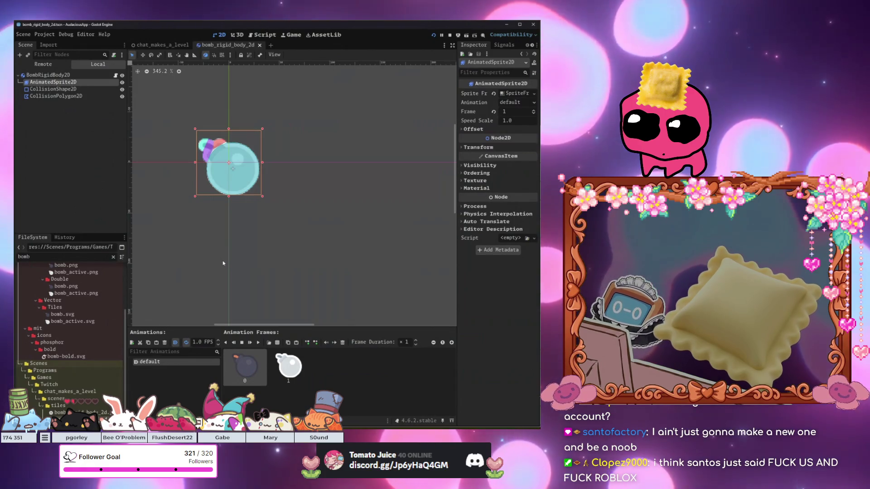
{"action": "left_click", "coordinate": [222, 262]}
{"action": "left_click", "coordinate": [116, 76]}
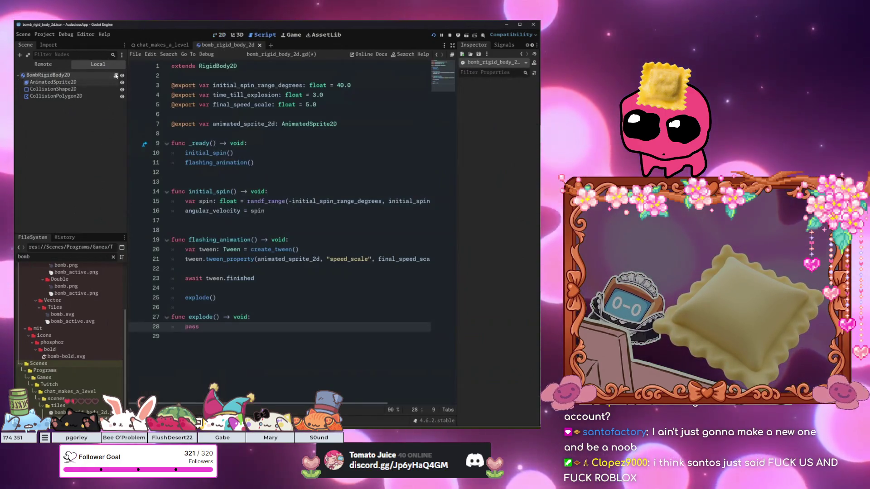
{"action": "key", "text": "BackSpace"}
{"action": "key", "text": "BackSpace"}
{"action": "key", "text": "BackSpace"}
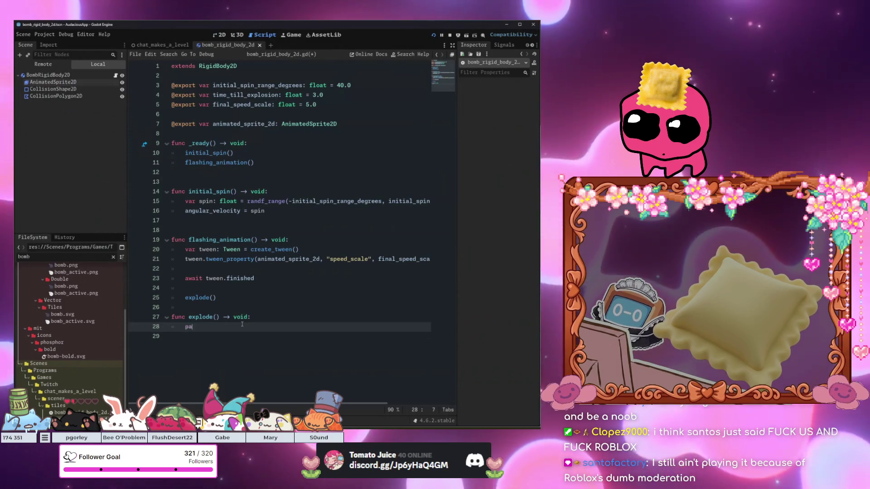
{"action": "type", "text": "queue"}
{"action": "key", "text": "Return"}
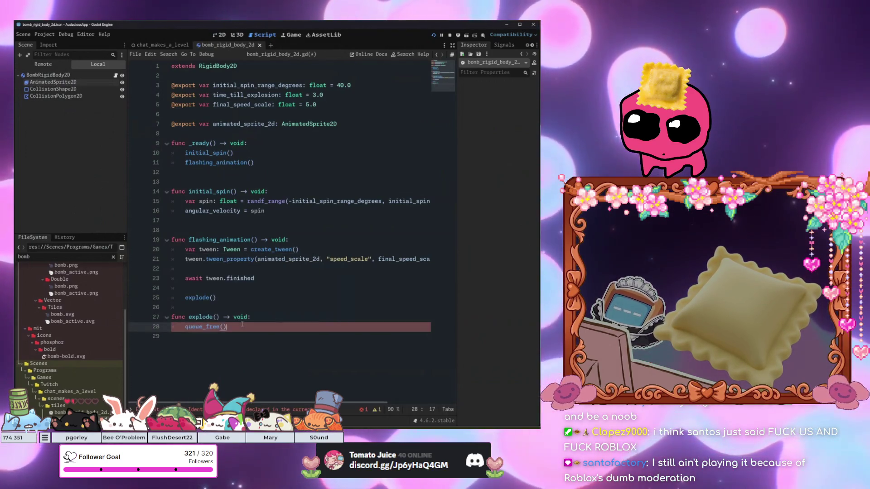
{"action": "key", "text": "F5"}
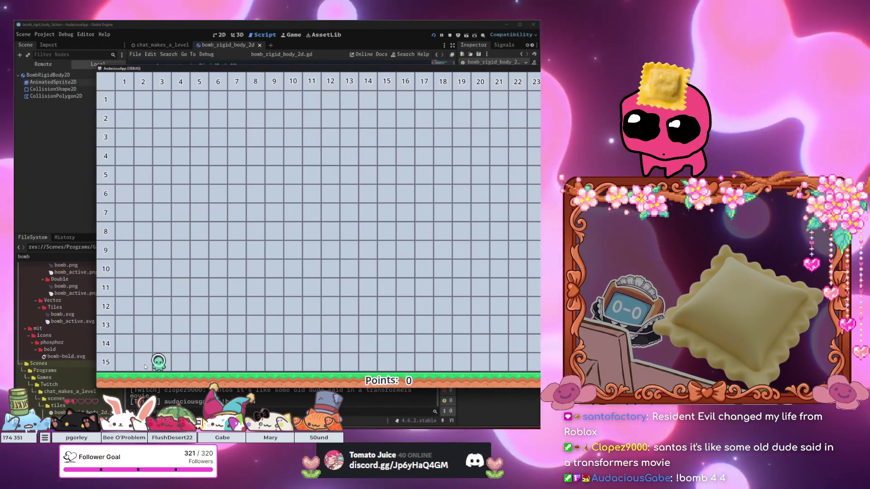
Bring the editor back over the running game and return to bomb_rigid_body_2d.gd.
{"action": "left_click", "coordinate": [272, 405]}
{"action": "left_click", "coordinate": [301, 269]}
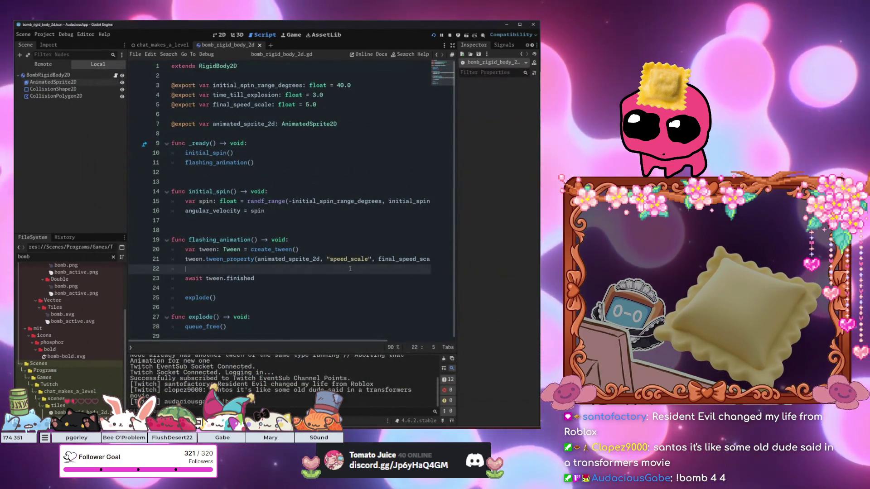
Change final_speed_scale from 5.0 to 10.0, then save and test-run the game.
{"action": "left_click", "coordinate": [310, 104]}
{"action": "key", "text": "Left"}
{"action": "key", "text": "BackSpace"}
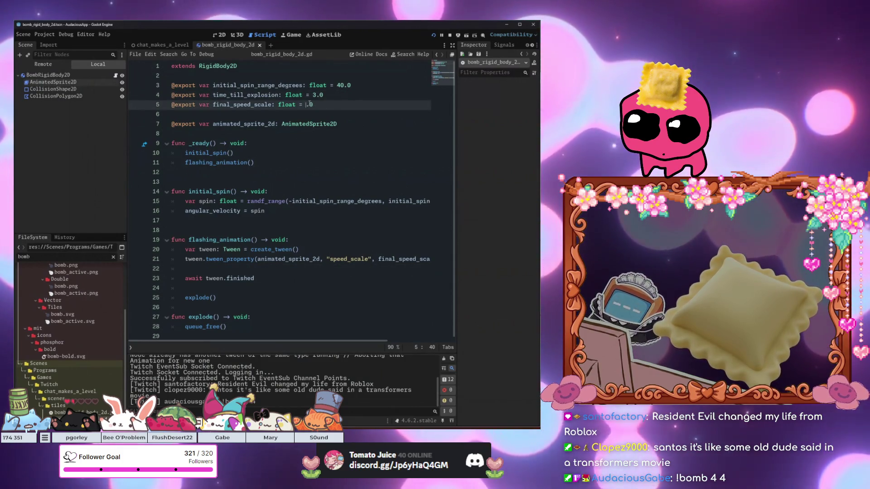
{"action": "left_click", "coordinate": [332, 124]}
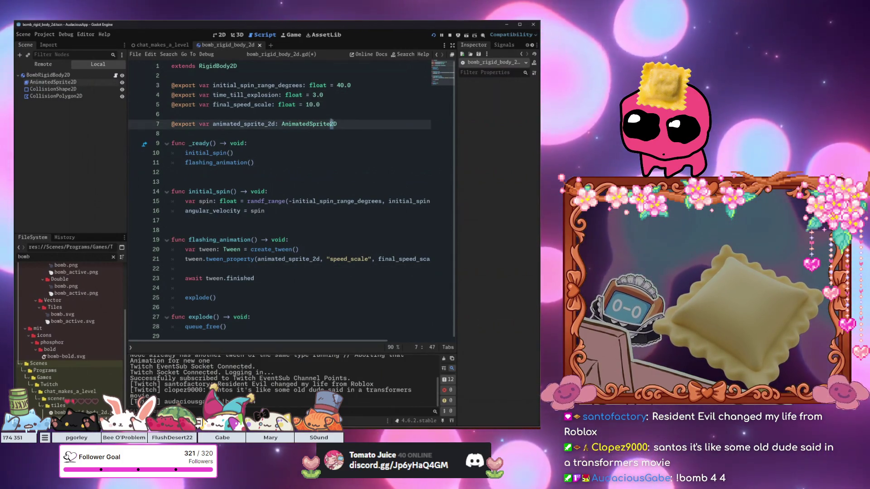
{"action": "key", "text": "F5"}
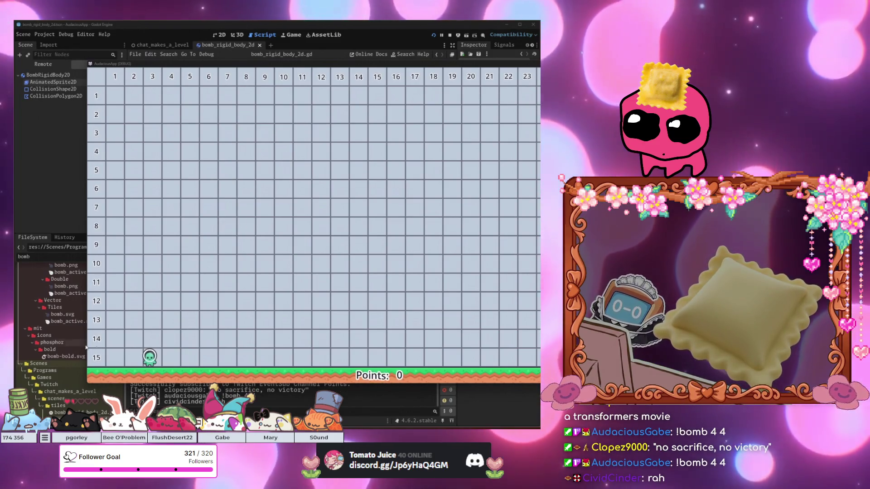
Back in the editor, delete the queue_free() call from explode().
{"action": "left_click", "coordinate": [271, 393]}
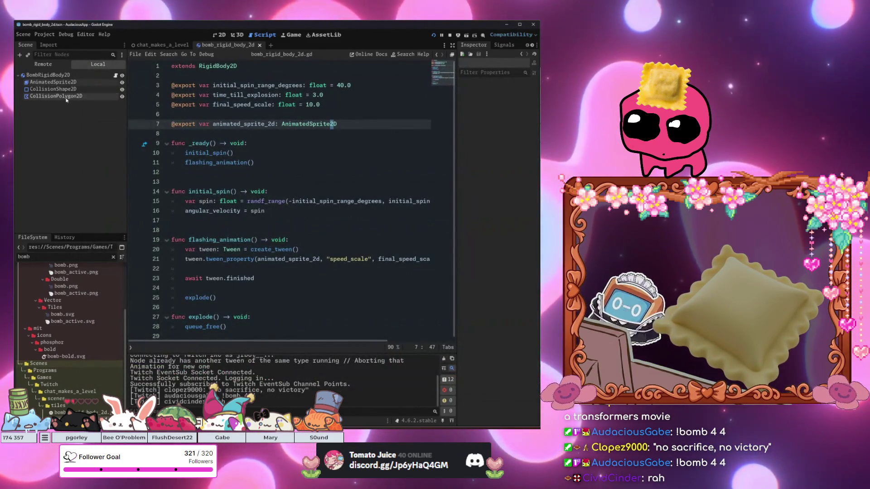
{"action": "left_click", "coordinate": [272, 326]}
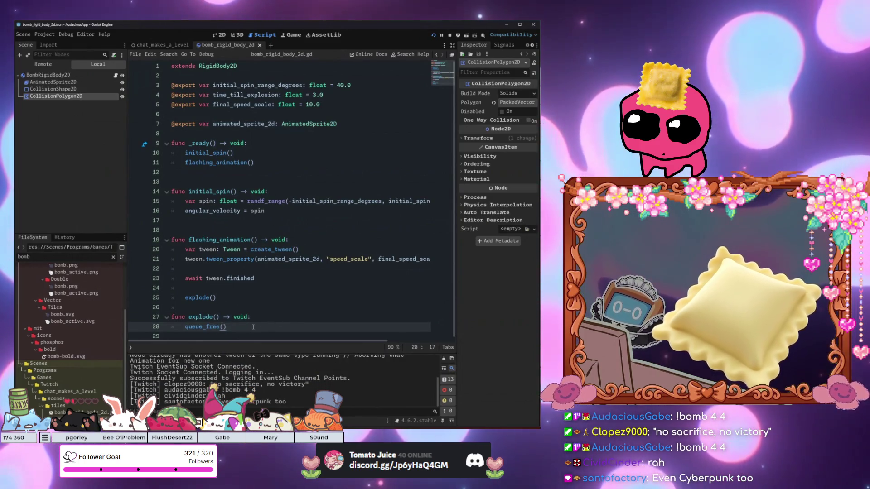
{"action": "key", "text": "BackSpace"}
{"action": "key", "text": "BackSpace"}
{"action": "key", "text": "BackSpace"}
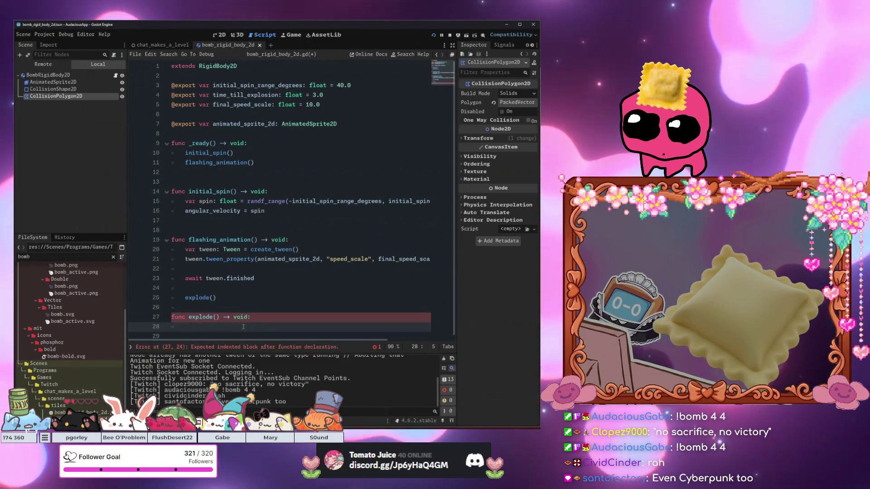
Search the system for Audacity, then dismiss the search without launching anything.
{"action": "key", "text": "super"}
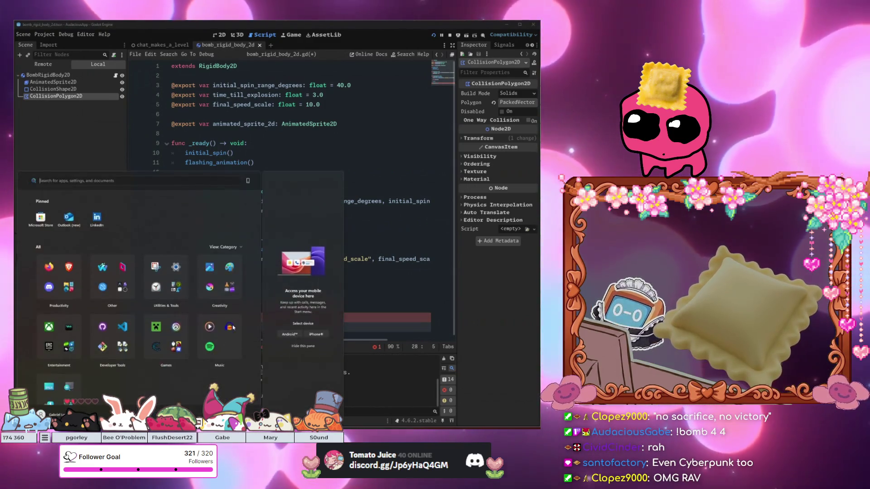
{"action": "type", "text": "auda"}
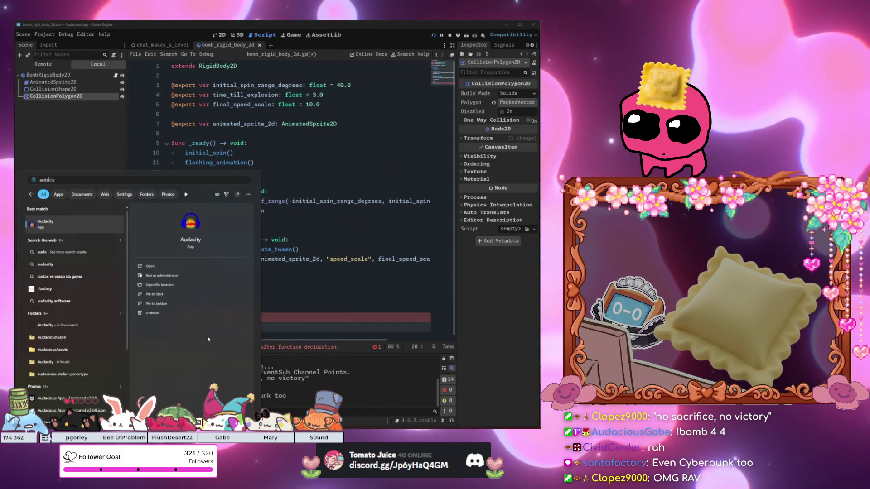
{"action": "key", "text": "Return"}
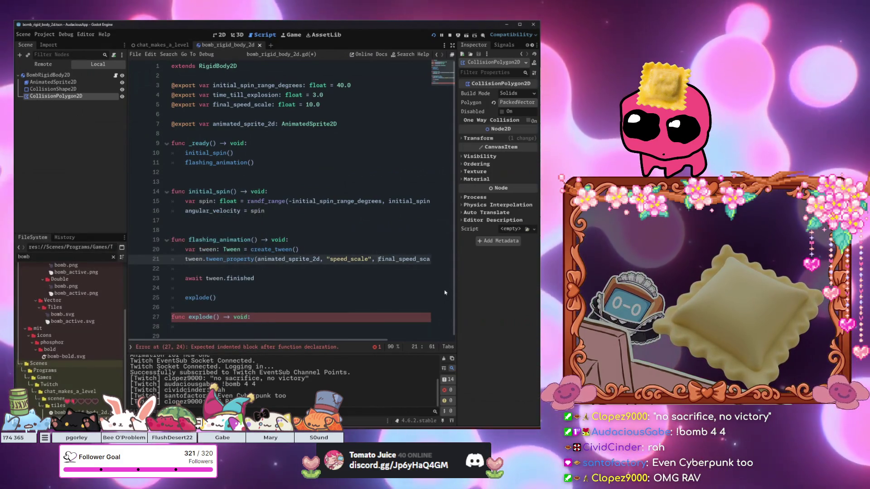
Add an AudioStreamPlayer child to BombRigidBody2D and name it BoomAudioStreamPlayer.
{"action": "left_click", "coordinate": [275, 326]}
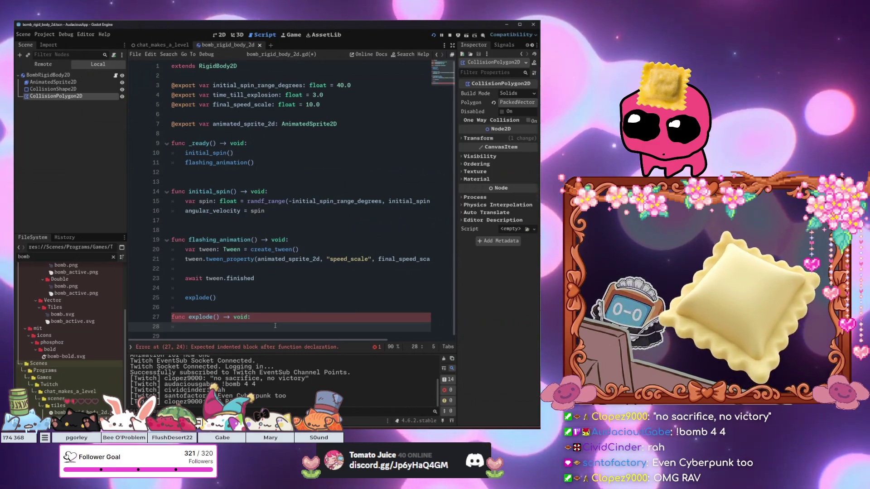
{"action": "left_click", "coordinate": [267, 240]}
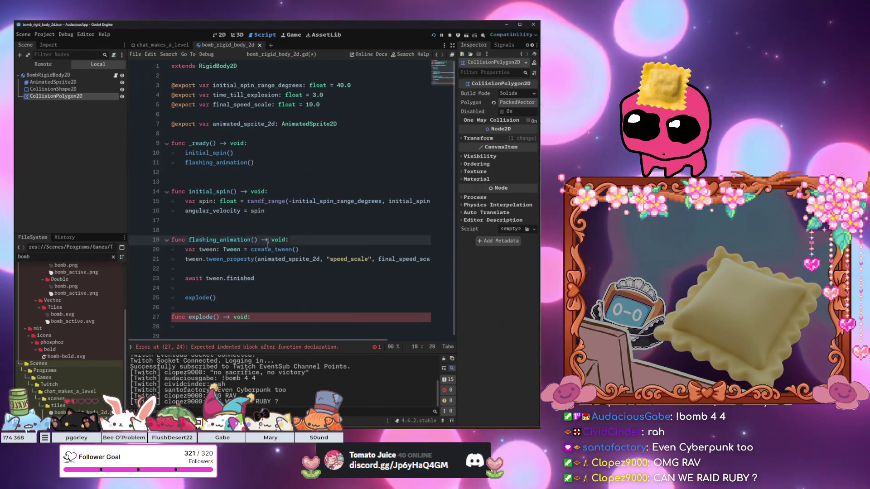
{"action": "left_click", "coordinate": [48, 75]}
{"action": "key", "text": "ctrl+a"}
{"action": "type", "text": "au"}
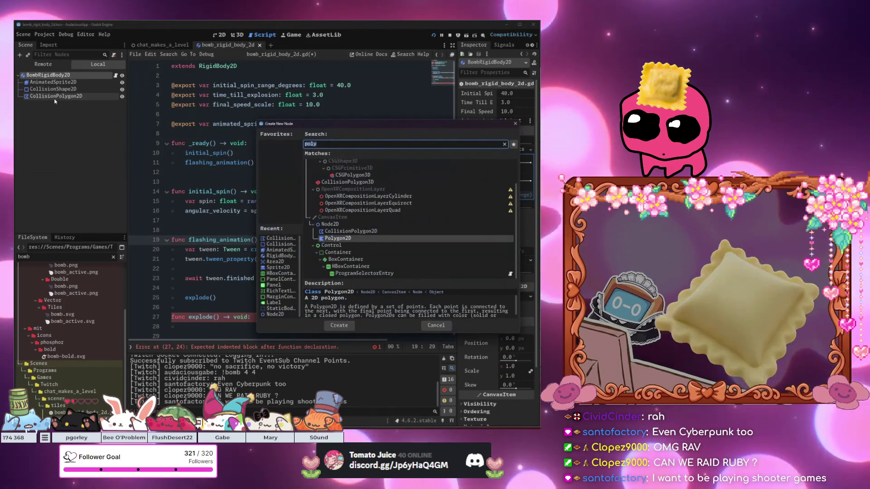
{"action": "type", "text": "dio"}
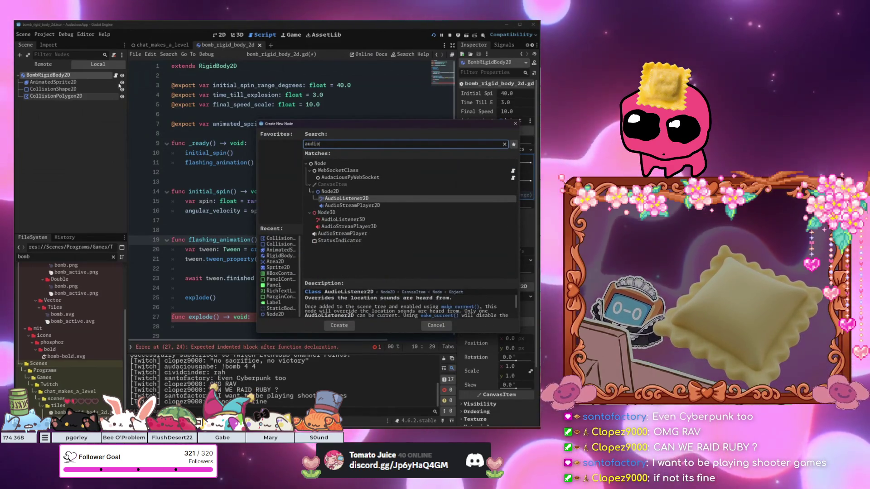
{"action": "double_click", "coordinate": [344, 234]}
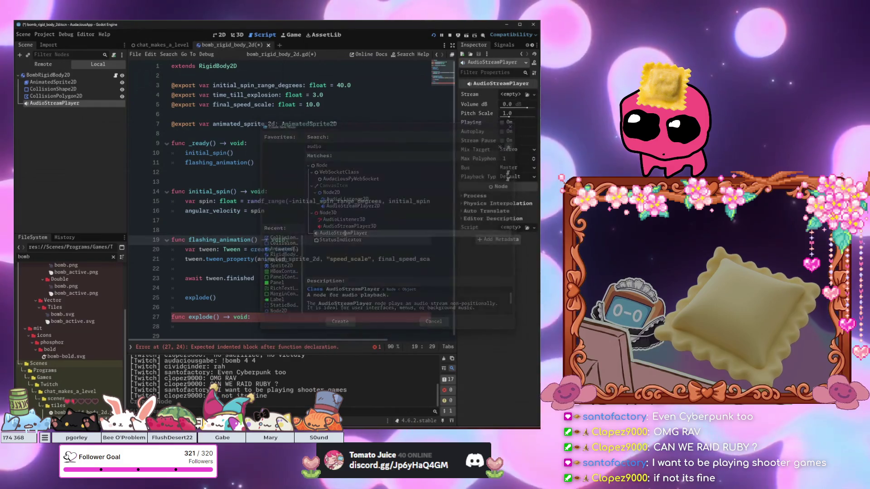
{"action": "left_click", "coordinate": [31, 103]}
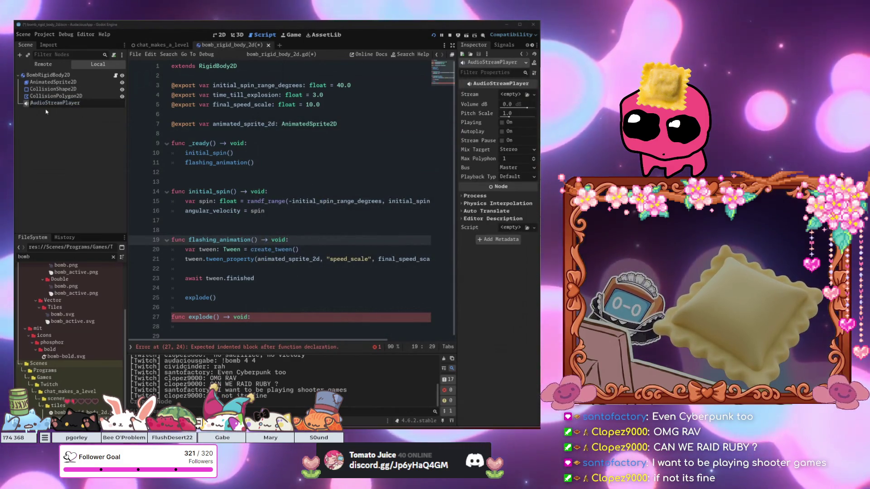
{"action": "type", "text": "Boom"}
{"action": "key", "text": "Return"}
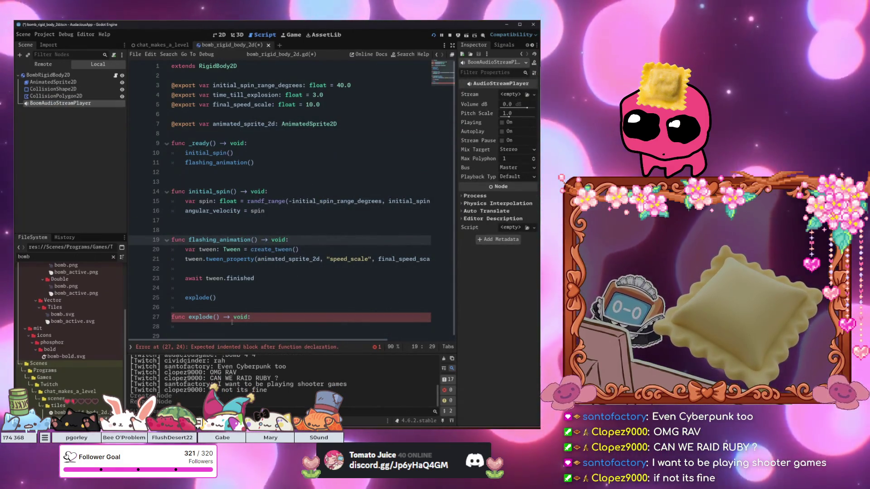
Insert a blank line above func explode() and place the cursor in its body.
{"action": "left_click", "coordinate": [232, 325]}
{"action": "left_click", "coordinate": [238, 307]}
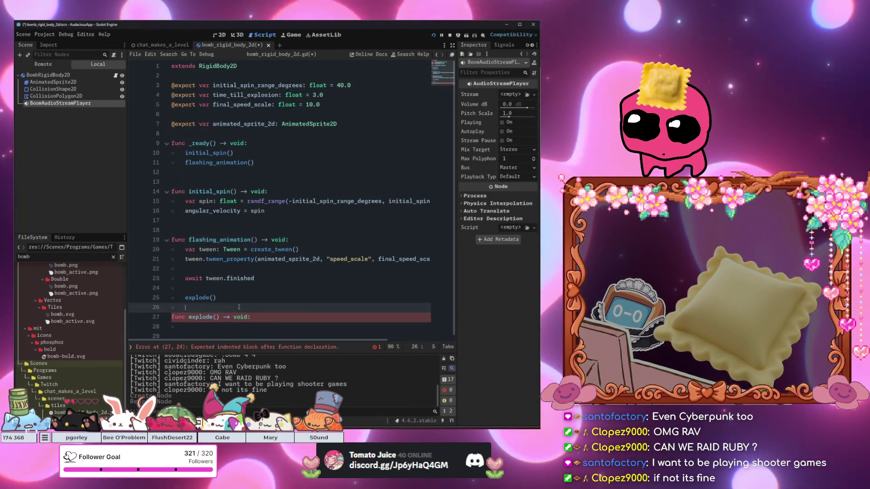
{"action": "key", "text": "Return"}
{"action": "left_click", "coordinate": [215, 329]}
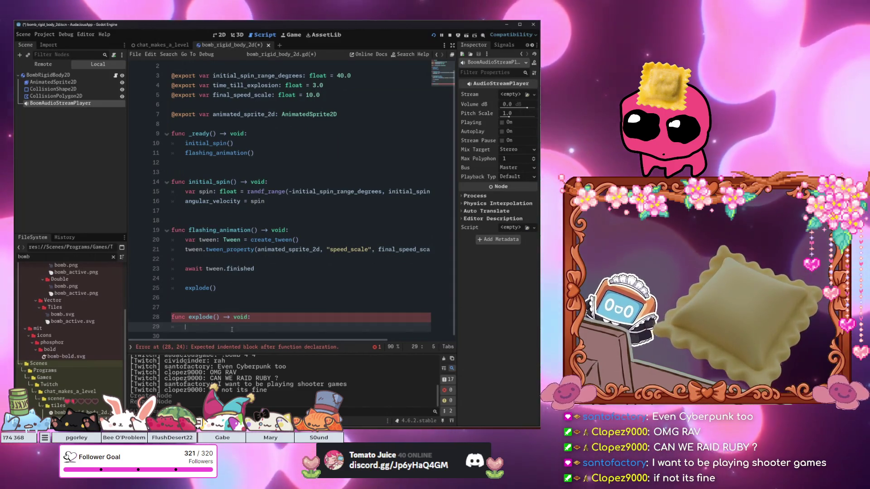
{"action": "left_click", "coordinate": [220, 334]}
{"action": "scroll", "coordinate": [244, 317], "scroll_direction": "down", "scroll_amount": 1}
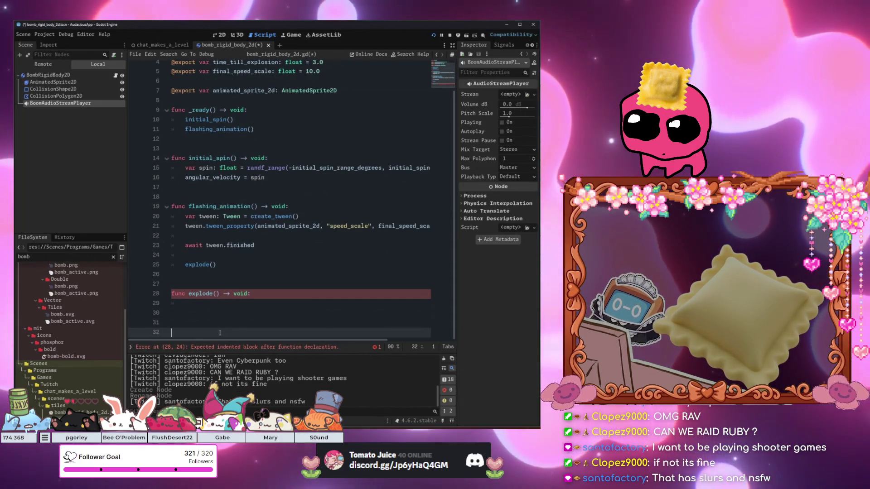
{"action": "left_click", "coordinate": [266, 303]}
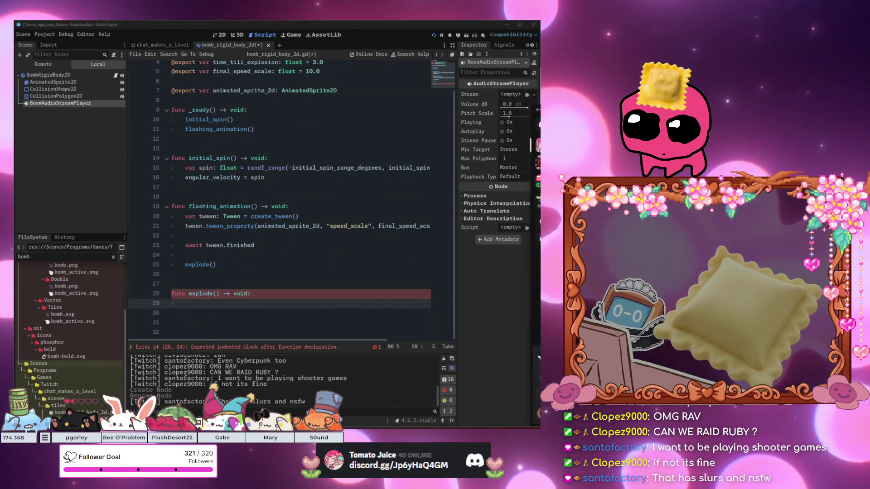
{"action": "key", "text": "alt+Tab"}
{"action": "scroll", "coordinate": [252, 243], "scroll_direction": "up", "scroll_amount": 2}
Open #general-chat and play the voice message.
{"action": "scroll", "coordinate": [252, 243], "scroll_direction": "up", "scroll_amount": 5}
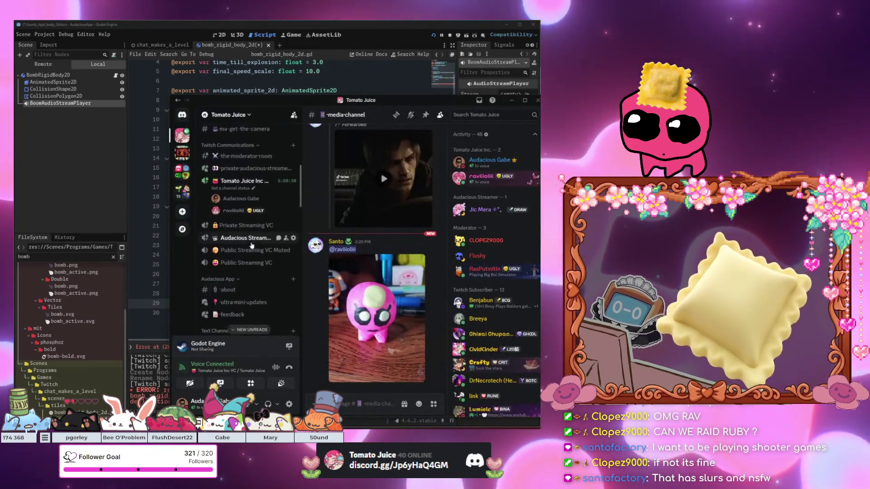
{"action": "scroll", "coordinate": [249, 254], "scroll_direction": "down", "scroll_amount": 5}
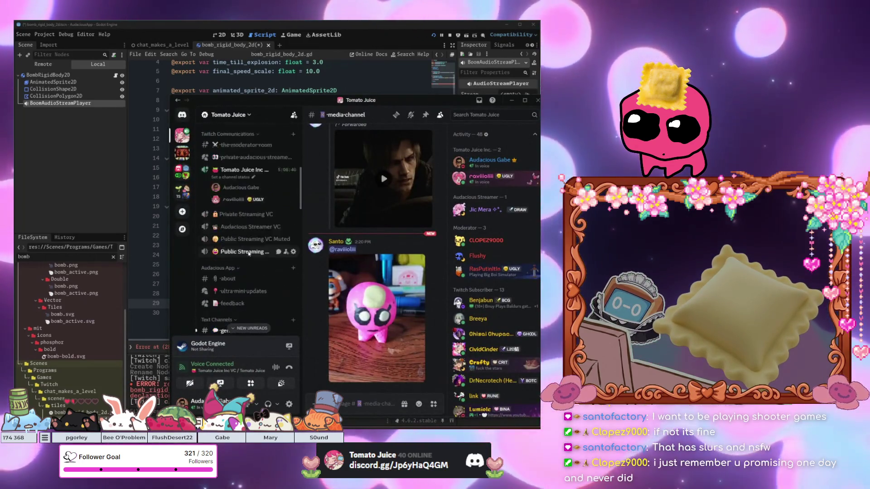
{"action": "left_click", "coordinate": [248, 252]}
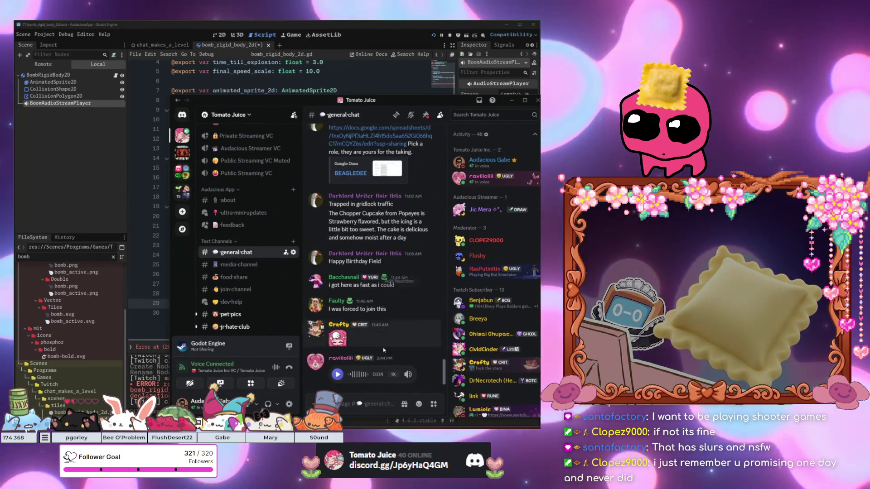
{"action": "left_click", "coordinate": [337, 377]}
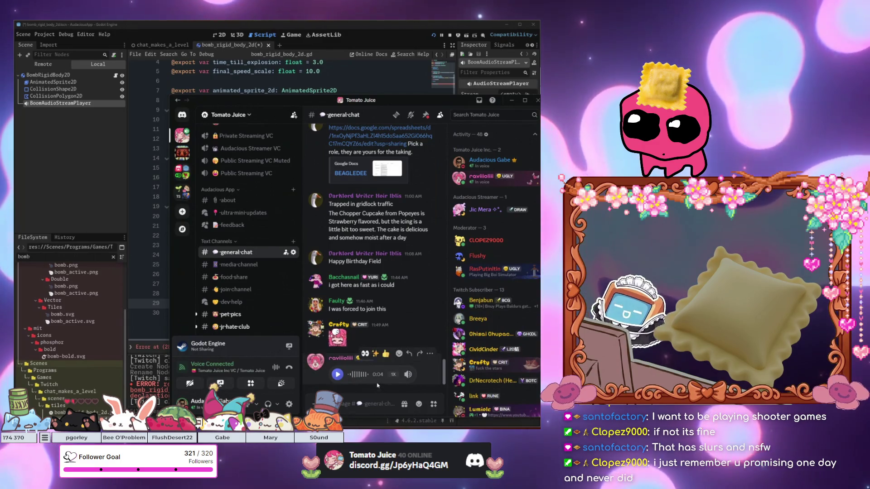
Bring up and dismiss the voice message's options menu several times.
{"action": "left_click", "coordinate": [430, 354]}
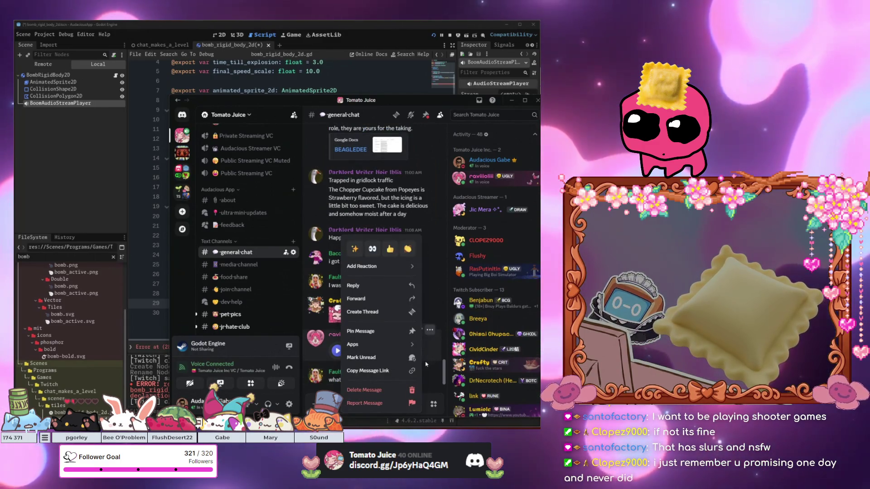
{"action": "left_click", "coordinate": [411, 371]}
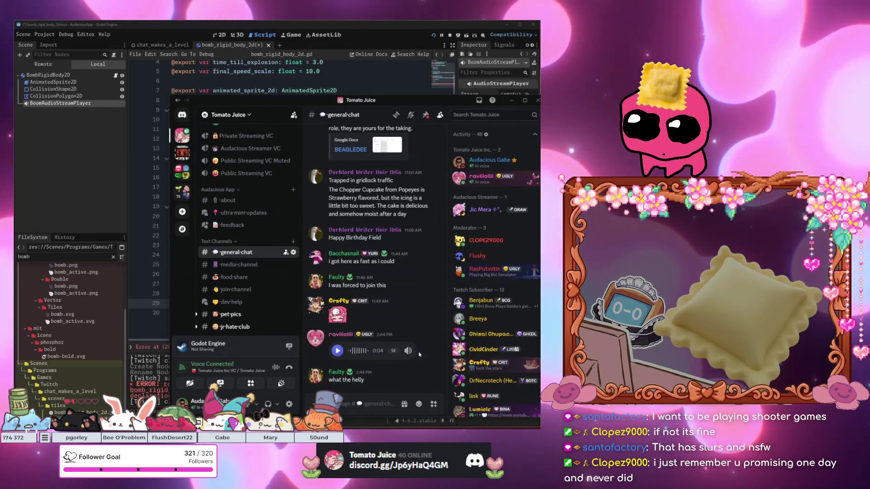
{"action": "left_click", "coordinate": [430, 330]}
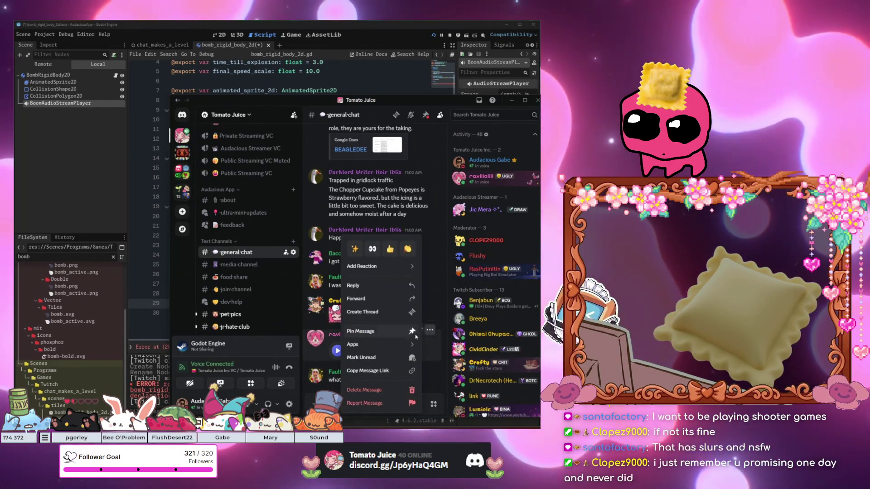
{"action": "key", "text": "Escape"}
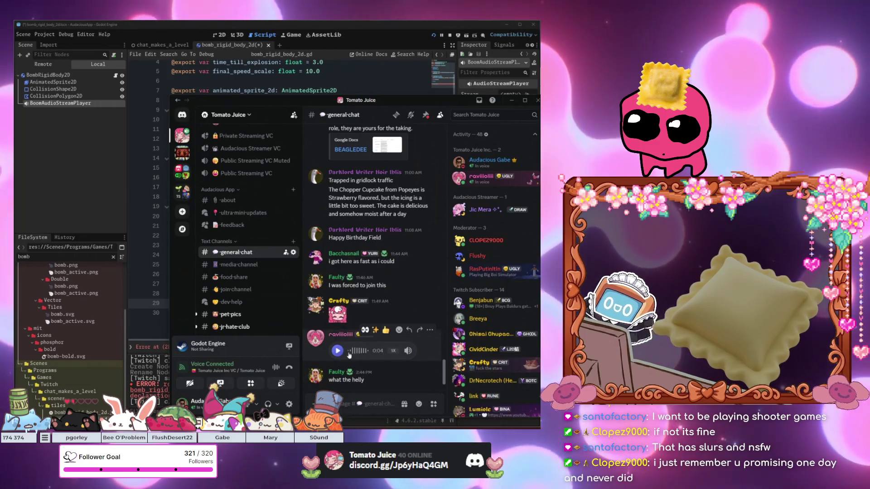
{"action": "right_click", "coordinate": [349, 355]}
{"action": "right_click", "coordinate": [333, 355]}
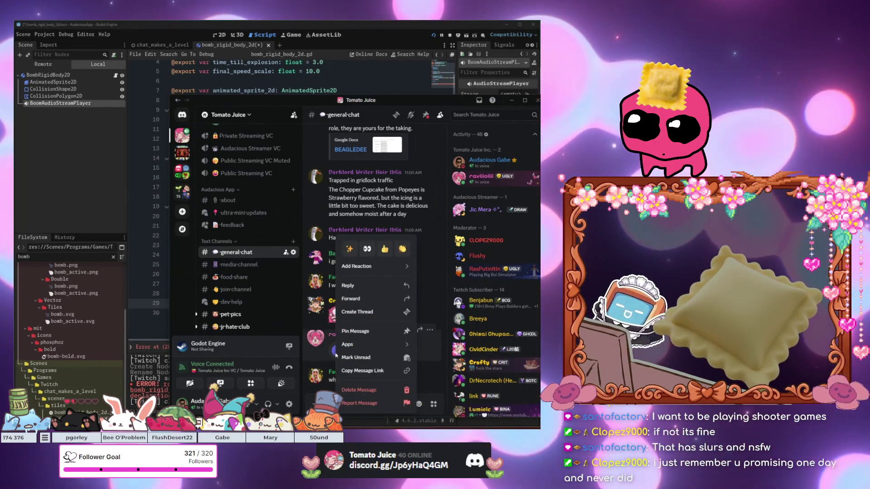
{"action": "key", "text": "Escape"}
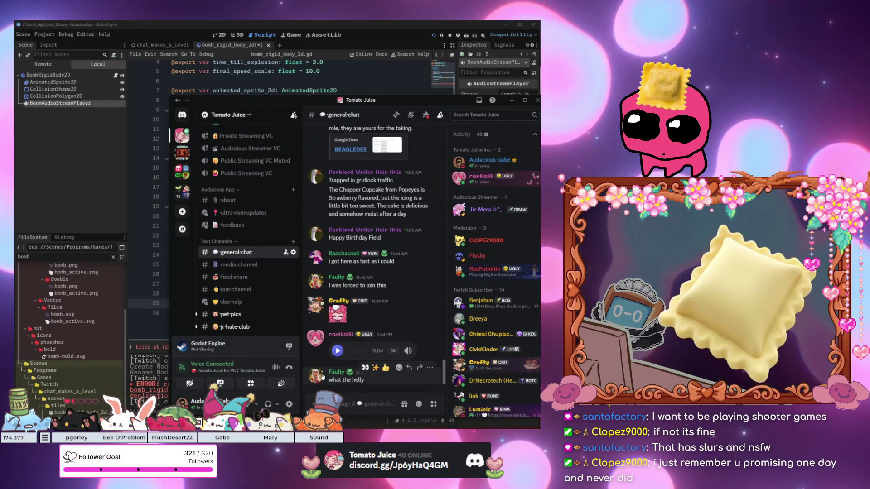
Replay the voice message, check its options, then drag the Discord window larger.
{"action": "left_click", "coordinate": [360, 354]}
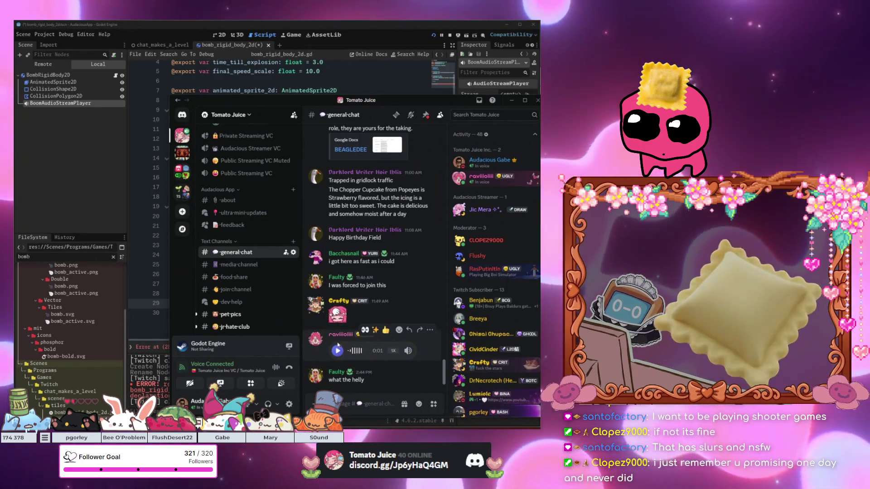
{"action": "left_click", "coordinate": [430, 332]}
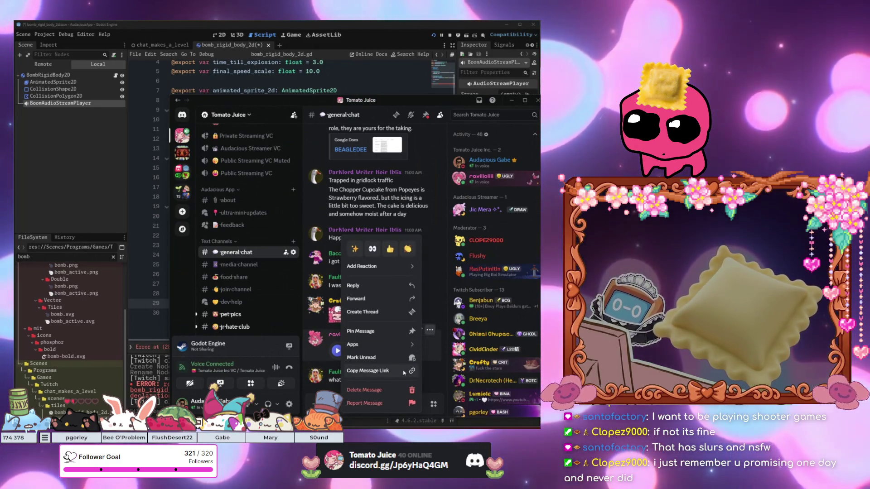
{"action": "left_click", "coordinate": [322, 360]}
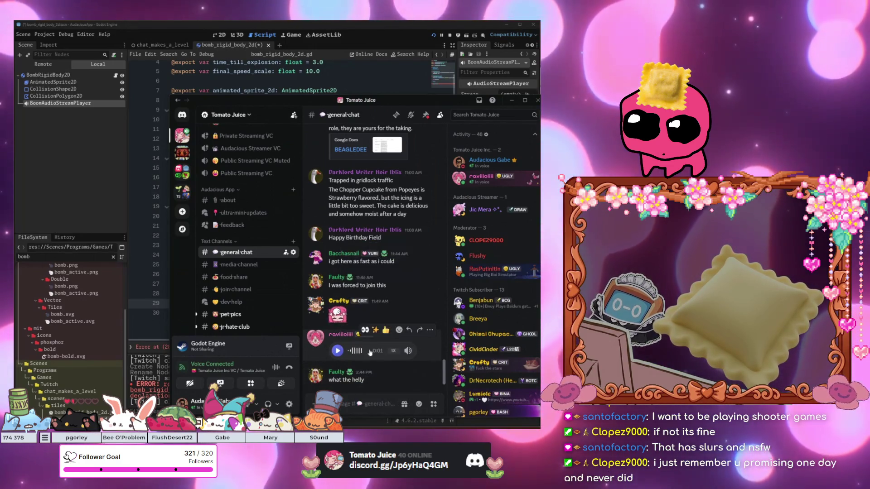
{"action": "mouse_move", "coordinate": [358, 104]}
{"action": "left_mouse_down"}
{"action": "mouse_move", "coordinate": [254, 108]}
{"action": "mouse_move", "coordinate": [334, 21]}
{"action": "left_mouse_up"}
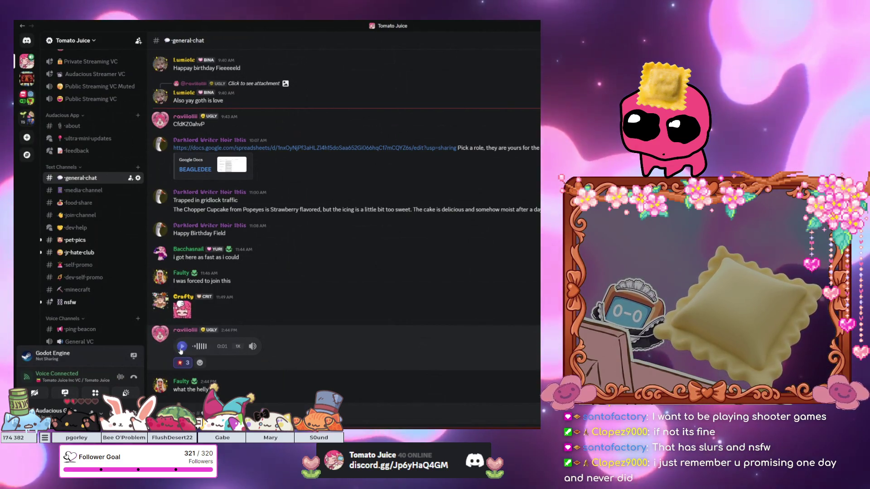
Open and close the voice message's context menu twice.
{"action": "right_click", "coordinate": [229, 357]}
{"action": "left_click", "coordinate": [215, 355]}
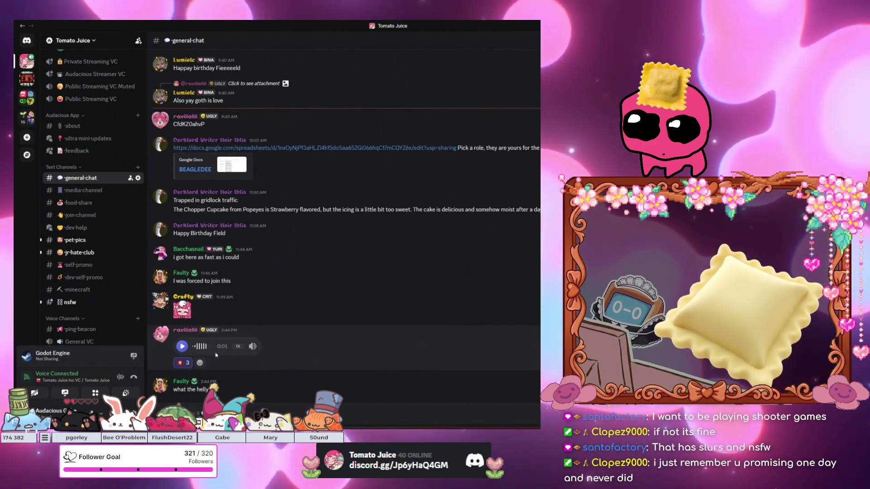
{"action": "right_click", "coordinate": [231, 355]}
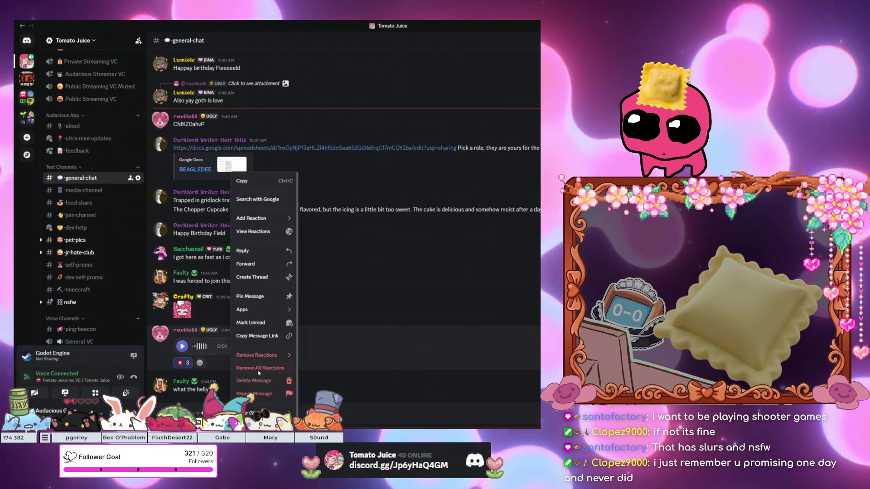
{"action": "left_click", "coordinate": [369, 384]}
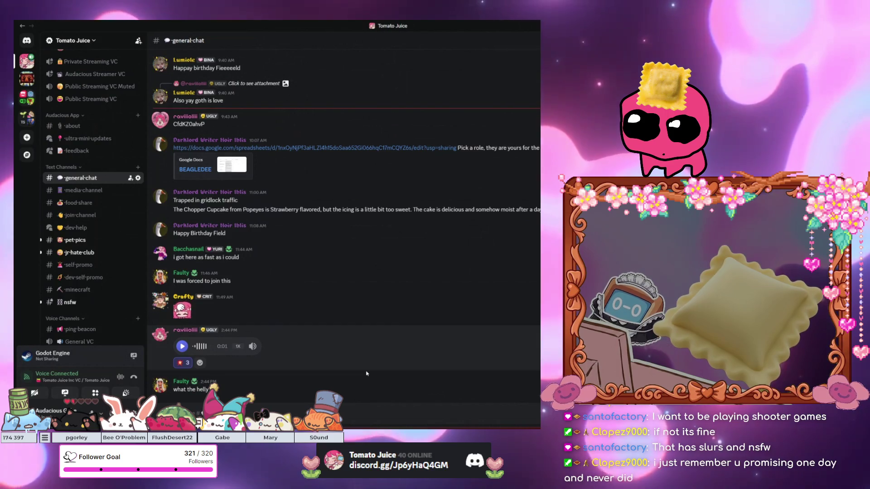
Change the voice message's playback speed, dismiss its options, and return to Godot.
{"action": "left_click", "coordinate": [237, 347]}
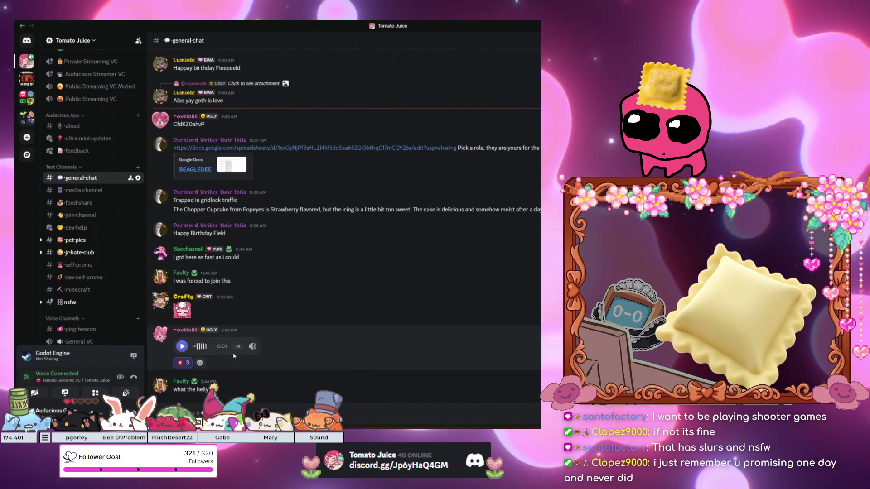
{"action": "right_click", "coordinate": [231, 355]}
{"action": "key", "text": "Escape"}
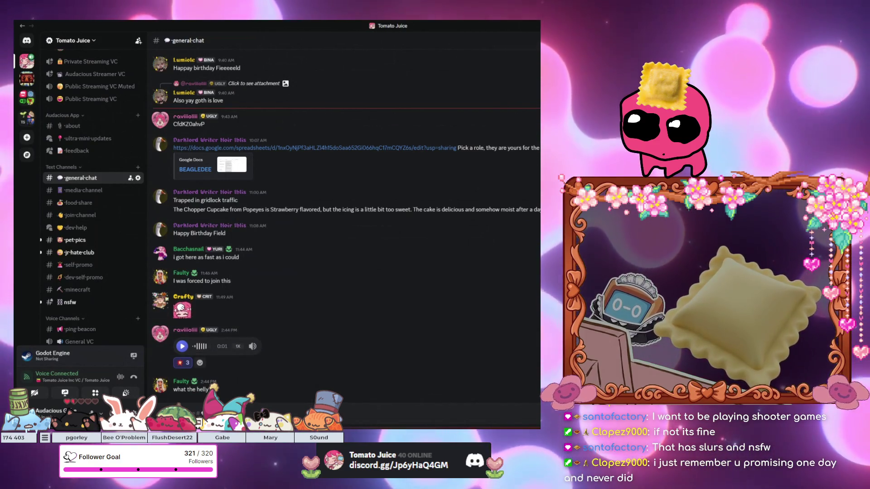
{"action": "key", "text": "alt+Tab"}
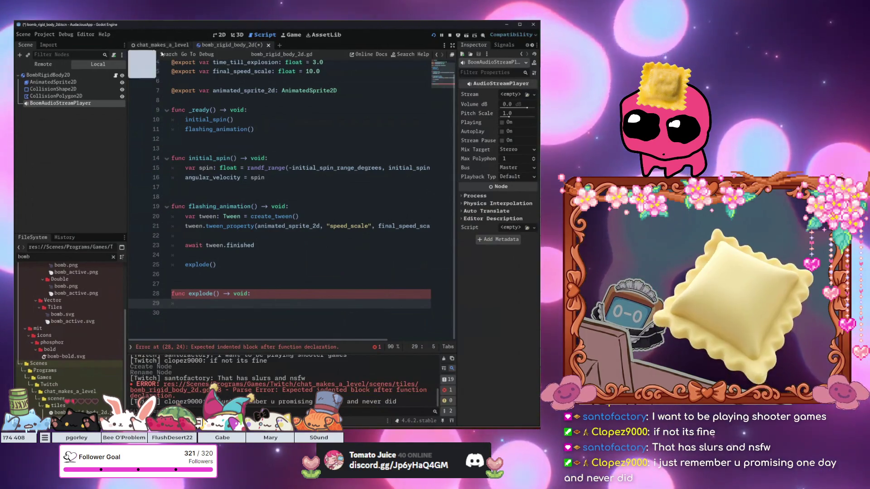
Rename the node ExplodeAudioStreamPlayer and drag it into the script as an exported variable.
{"action": "scroll", "coordinate": [163, 73], "scroll_direction": "up", "scroll_amount": 2}
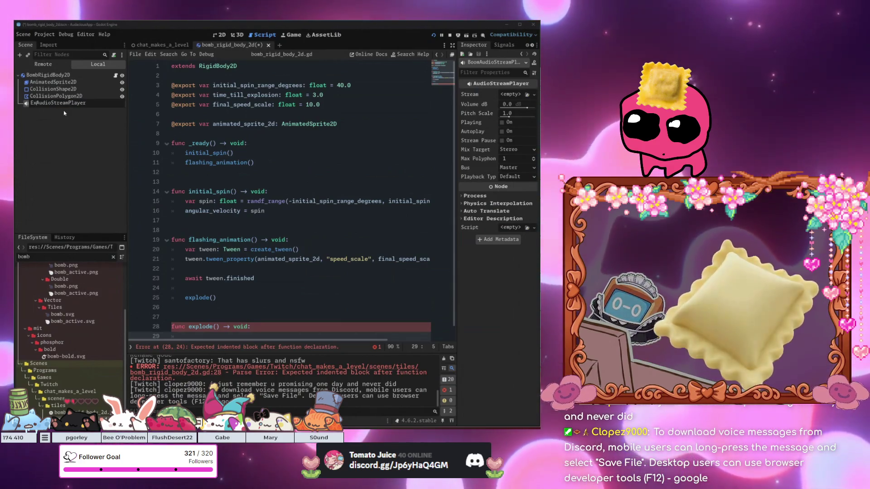
{"action": "type", "text": "plode"}
{"action": "key", "text": "Return"}
{"action": "left_click_drag", "start_coordinate": [72, 101], "coordinate": [220, 135]}
Add explode_audio_stream_player.play() inside explode(), with a blank line above it.
{"action": "scroll", "coordinate": [226, 227], "scroll_direction": "down", "scroll_amount": 1}
{"action": "type", "text": "e"}
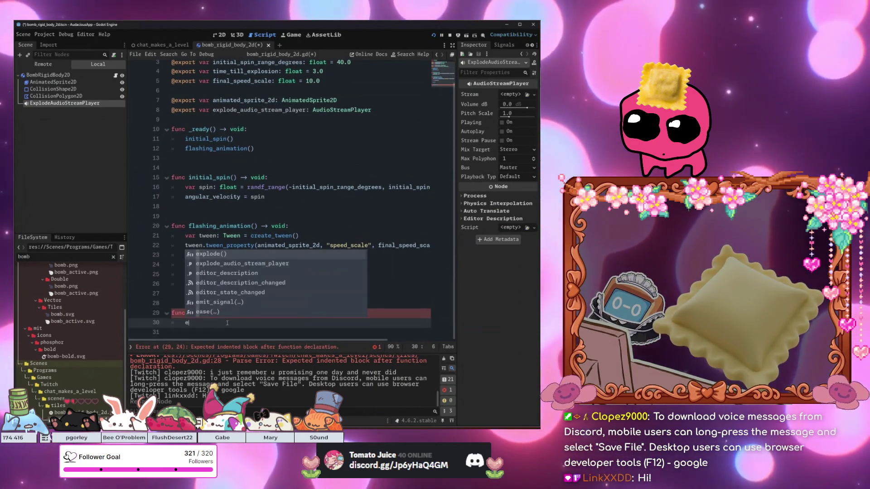
{"action": "key", "text": "Down"}
{"action": "key", "text": "Return"}
{"action": "type", "text": ".p"}
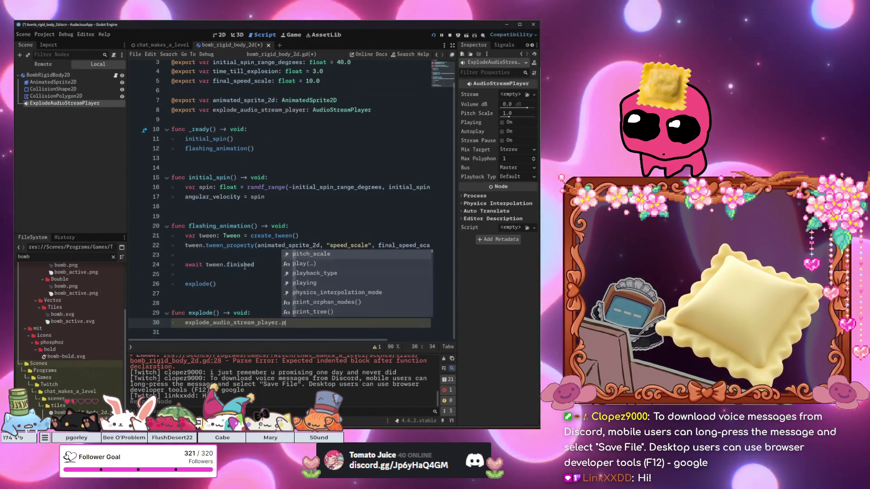
{"action": "key", "text": "Down"}
{"action": "key", "text": "Return"}
{"action": "left_click", "coordinate": [264, 318]}
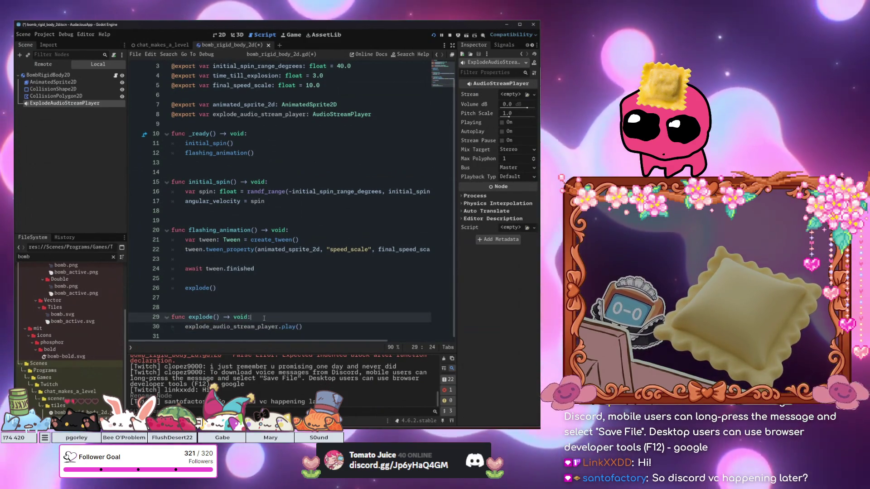
{"action": "key", "text": "Return"}
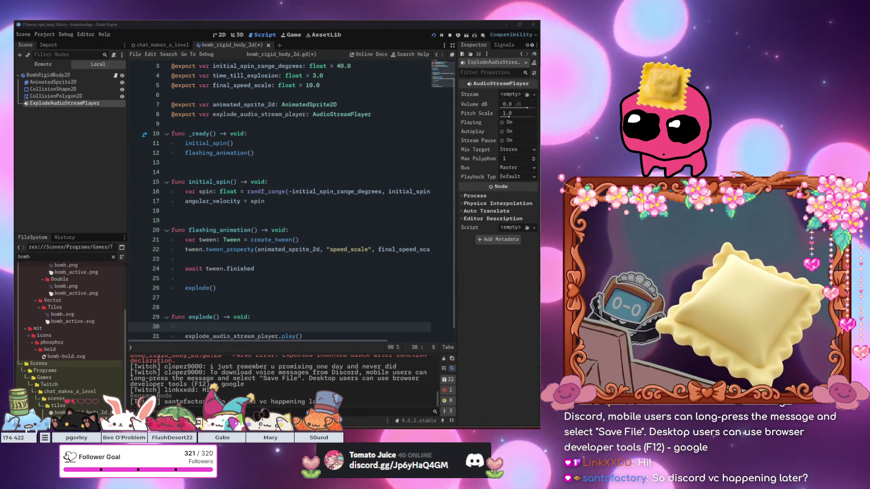
{"action": "key", "text": "alt+Tab"}
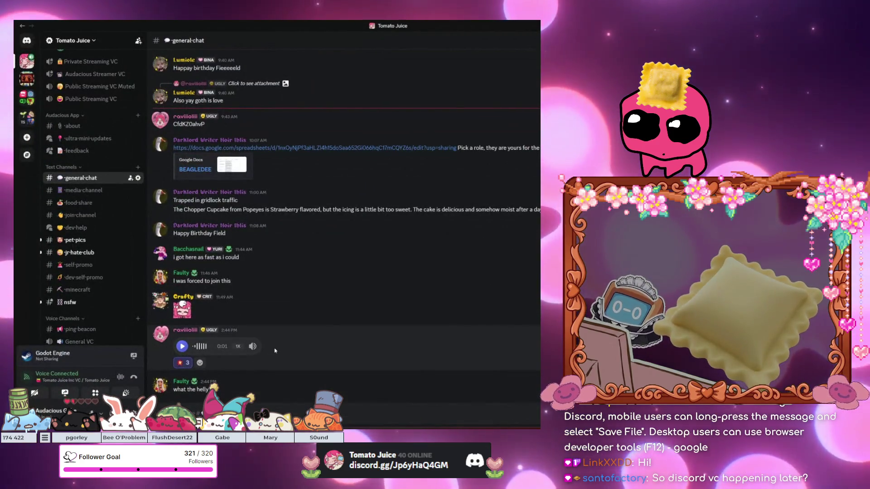
Return to Godot and save bomb_rigid_body_2d.gd.
{"action": "key", "text": "alt+Tab"}
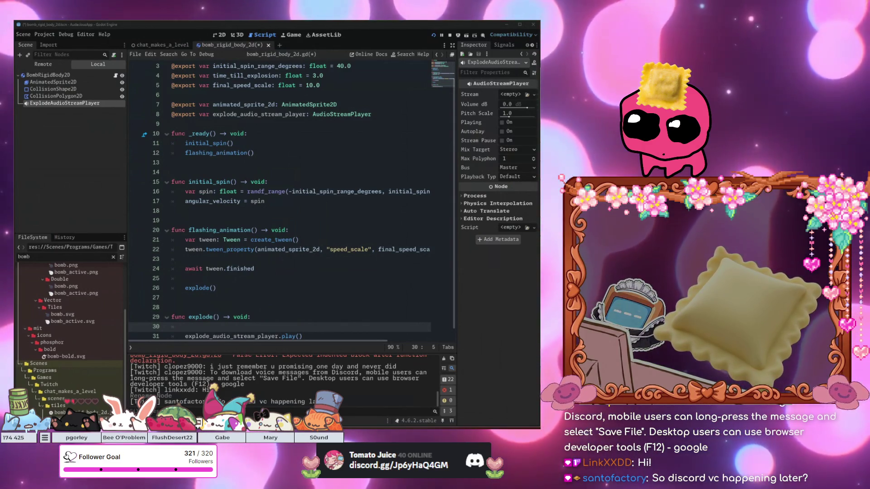
{"action": "key", "text": "ctrl+alt+s"}
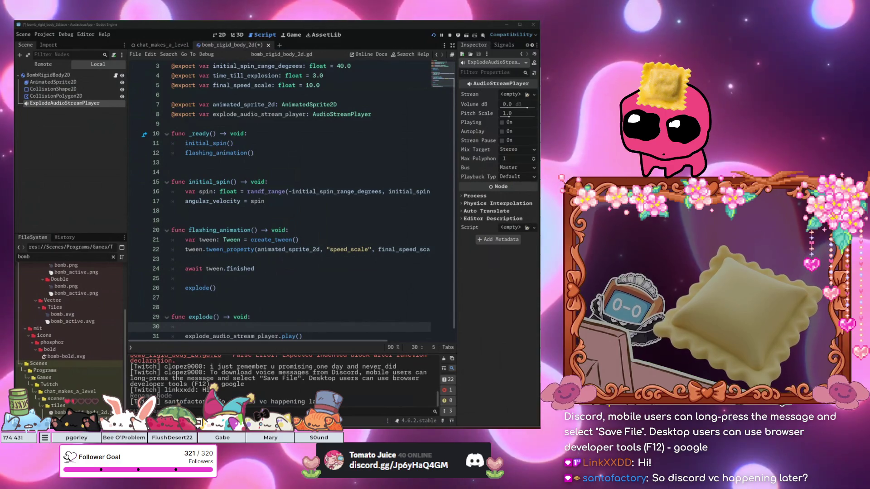
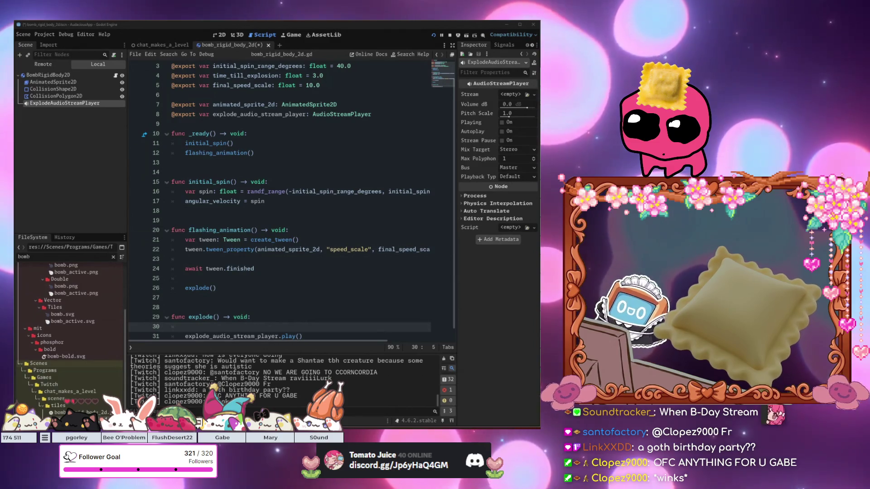
Save the sound as explosion_sound and select the existing text in the FileSystem filter.
{"action": "type", "text": "_"}
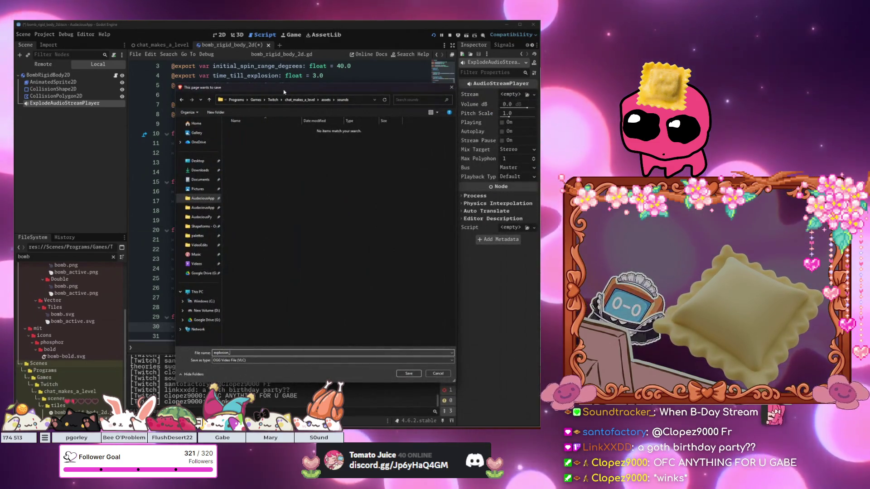
{"action": "type", "text": "d"}
{"action": "key", "text": "Return"}
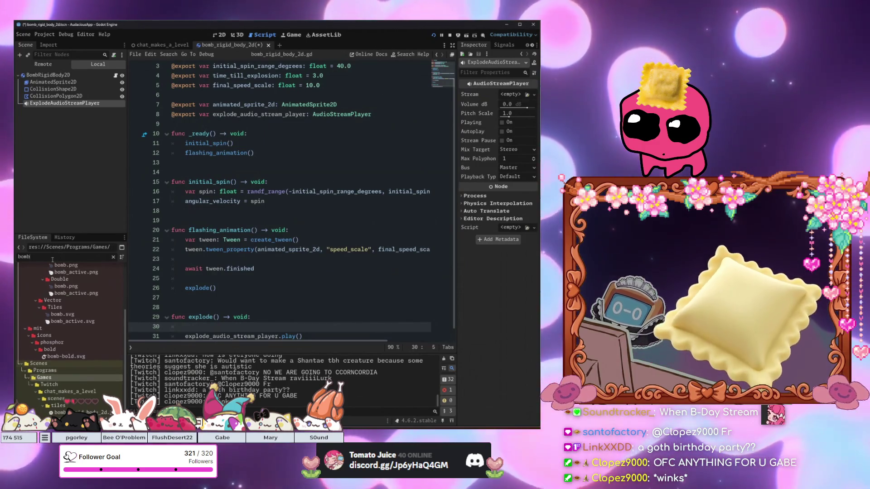
{"action": "double_click", "coordinate": [53, 259]}
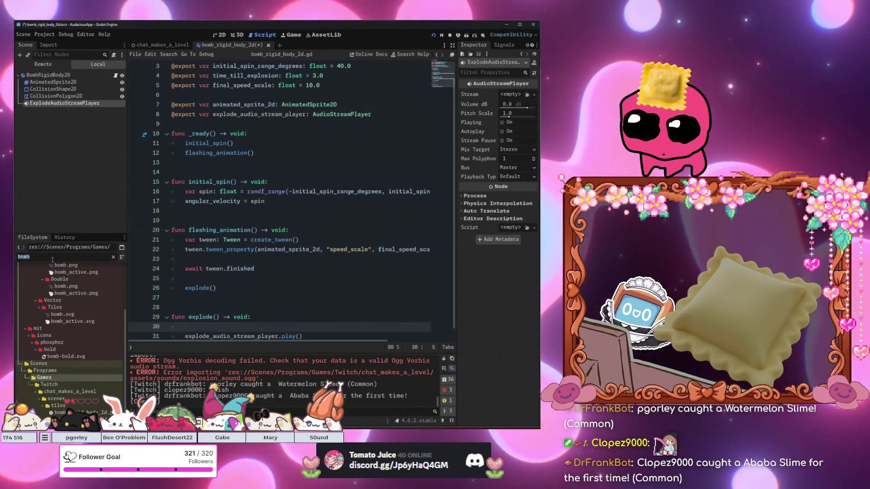
Filter the FileSystem dock to 'explosion' and put the cursor on empty line 25 of the script.
{"action": "type", "text": "explosion"}
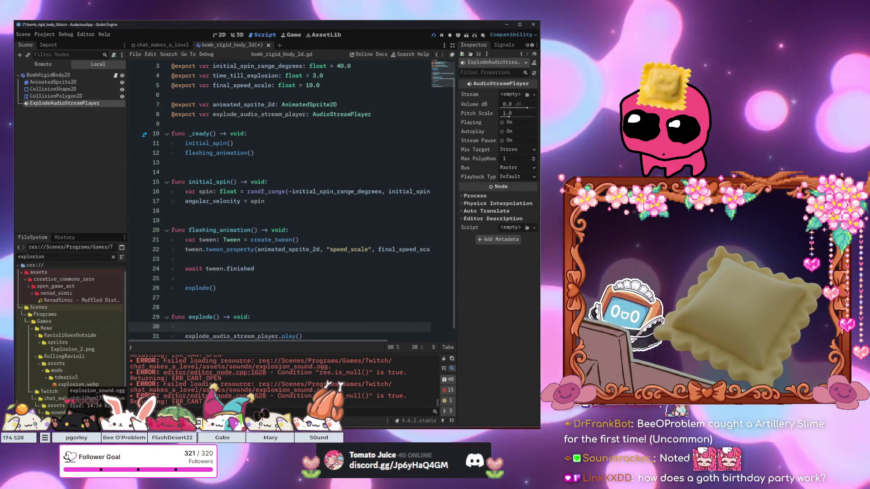
{"action": "left_click", "coordinate": [257, 277]}
{"action": "scroll", "coordinate": [257, 275], "scroll_direction": "down", "scroll_amount": 1}
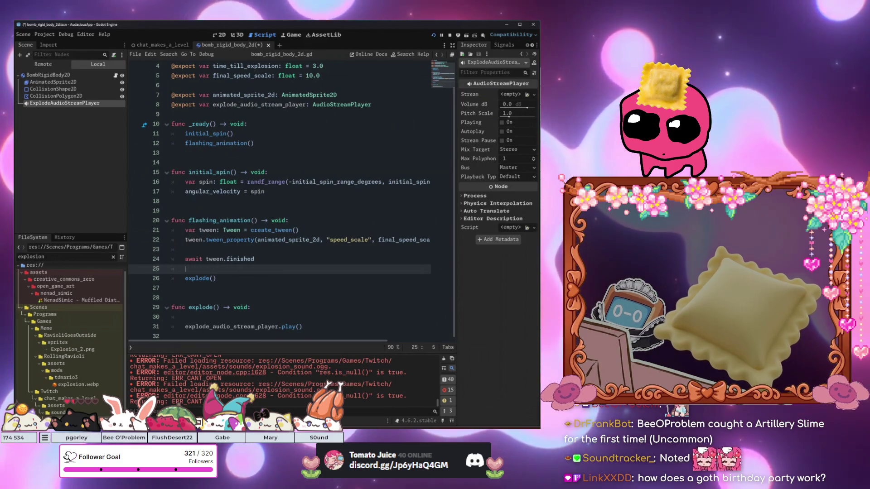
{"action": "right_click", "coordinate": [103, 323]}
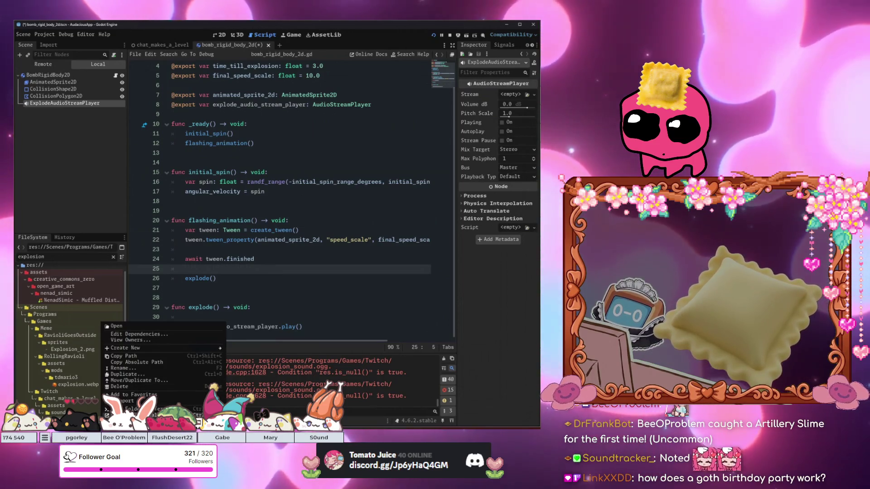
{"action": "key", "text": "Escape"}
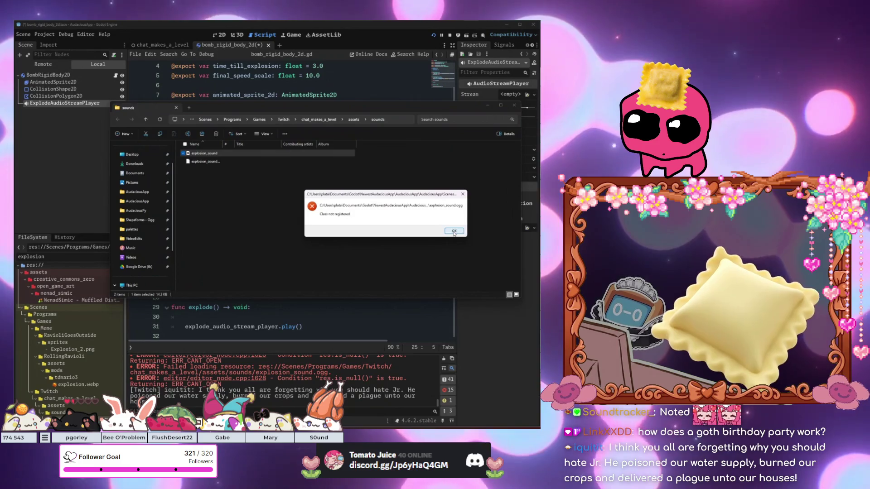
{"action": "left_click", "coordinate": [451, 229]}
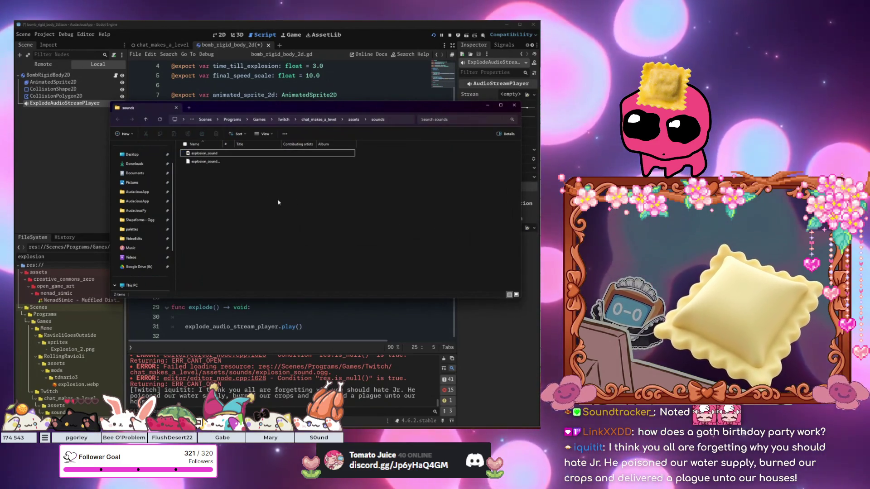
{"action": "left_click", "coordinate": [531, 105]}
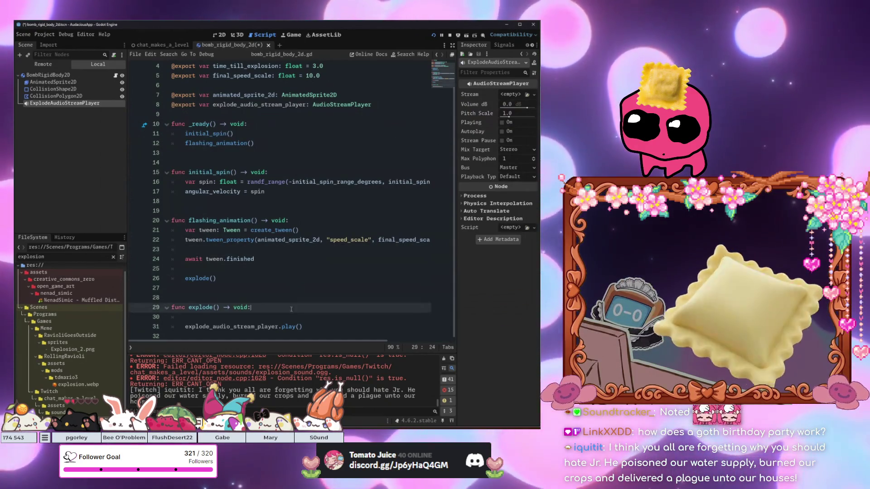
Delete the blank line above the play() call in explode().
{"action": "left_click", "coordinate": [285, 308]}
{"action": "key", "text": "Down"}
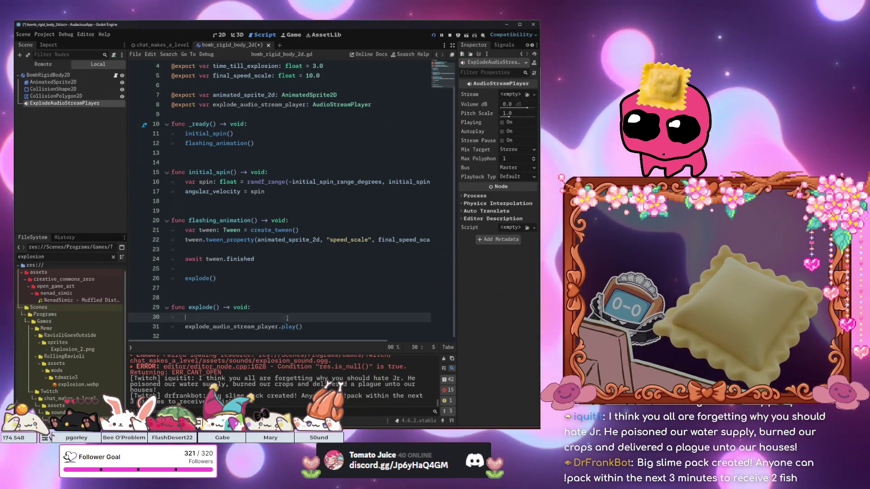
{"action": "key", "text": "BackSpace"}
{"action": "key", "text": "BackSpace"}
Add animated_sprite_2d.hide() after the play() call and save the bomb script.
{"action": "left_click", "coordinate": [341, 310]}
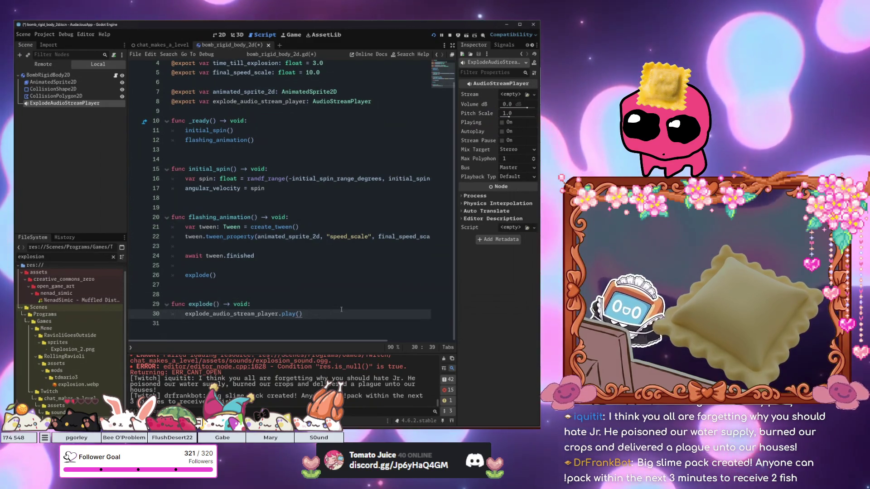
{"action": "key", "text": "Return"}
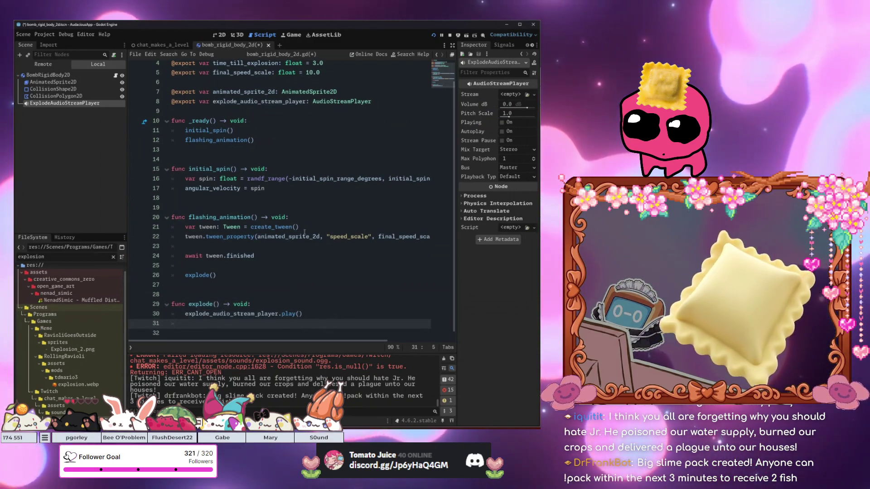
{"action": "type", "text": "animated_sprite_2d.hi"}
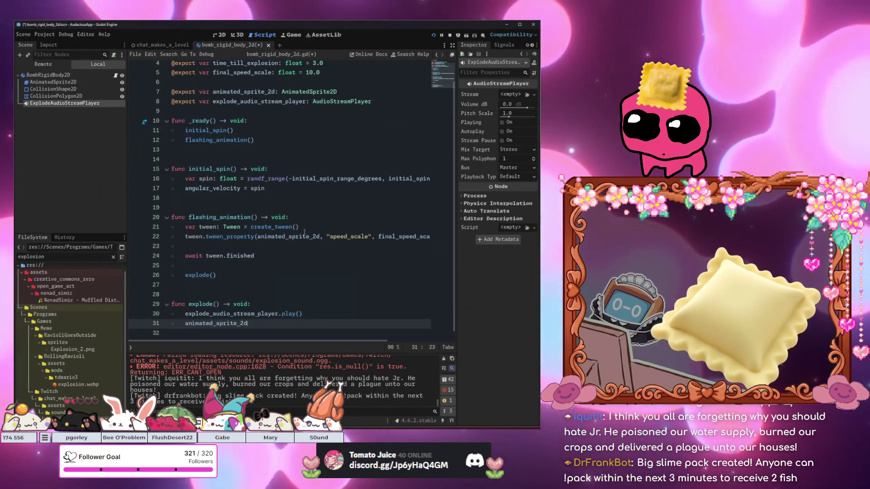
{"action": "key", "text": "Down"}
{"action": "key", "text": "Return"}
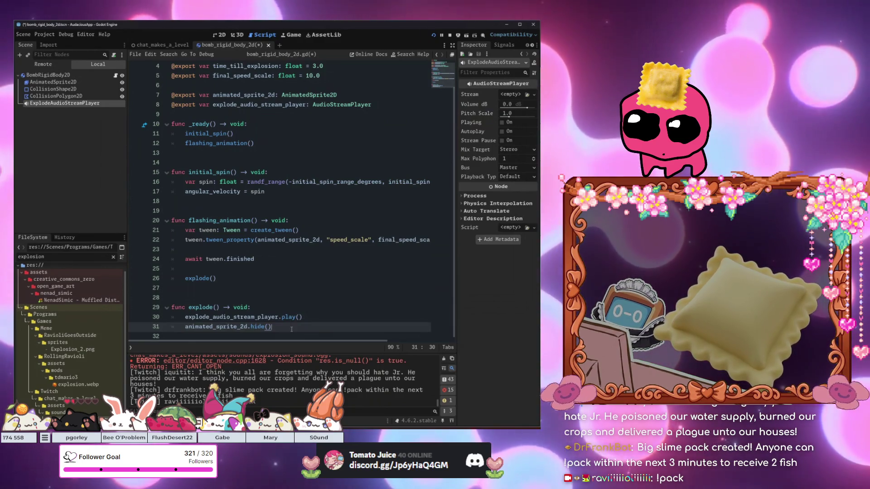
{"action": "key", "text": "ctrl+s"}
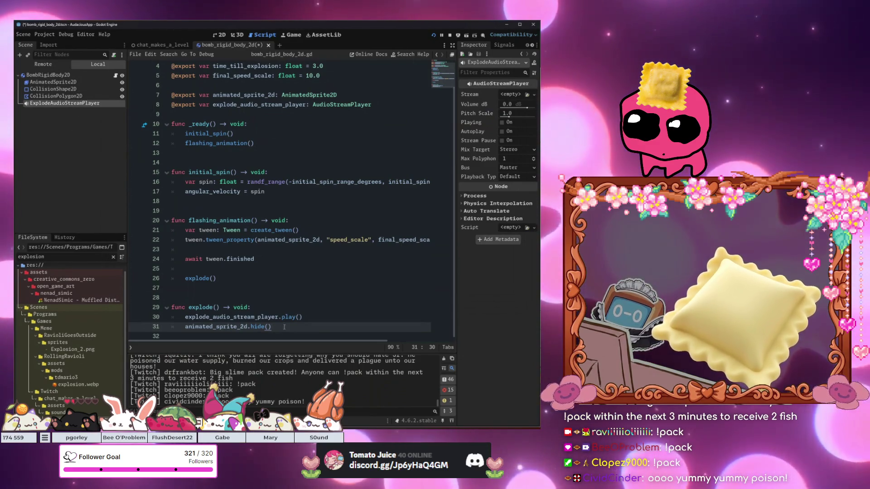
{"action": "key", "text": "Return"}
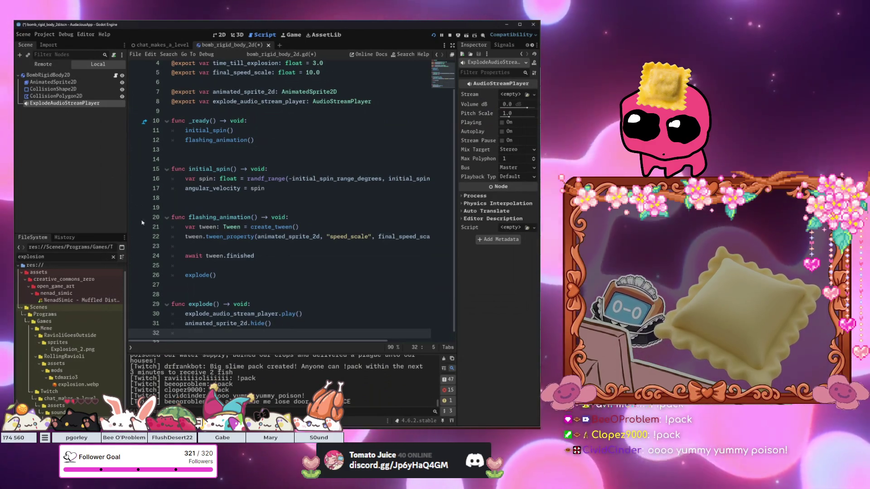
{"action": "left_click", "coordinate": [48, 75]}
Add a CPUParticles2D child node to BombRigidBody2D and show the 2D view.
{"action": "key", "text": "ctrl+a"}
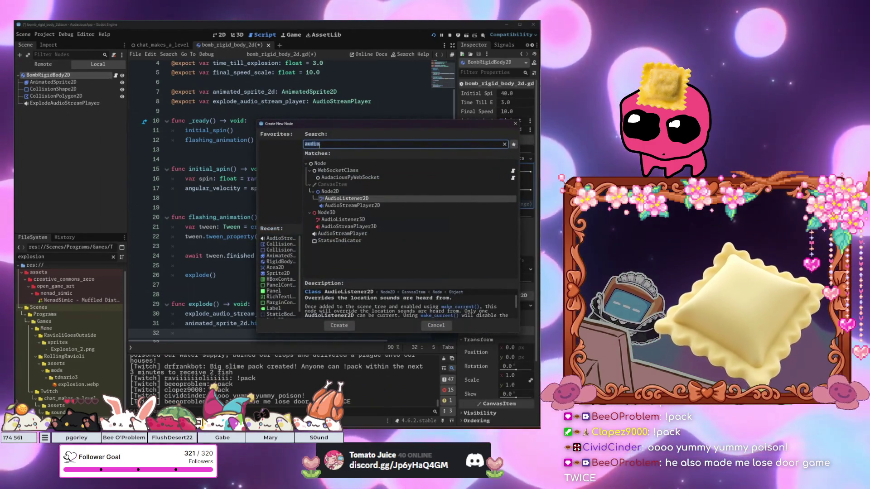
{"action": "type", "text": "cpu"}
{"action": "key", "text": "Return"}
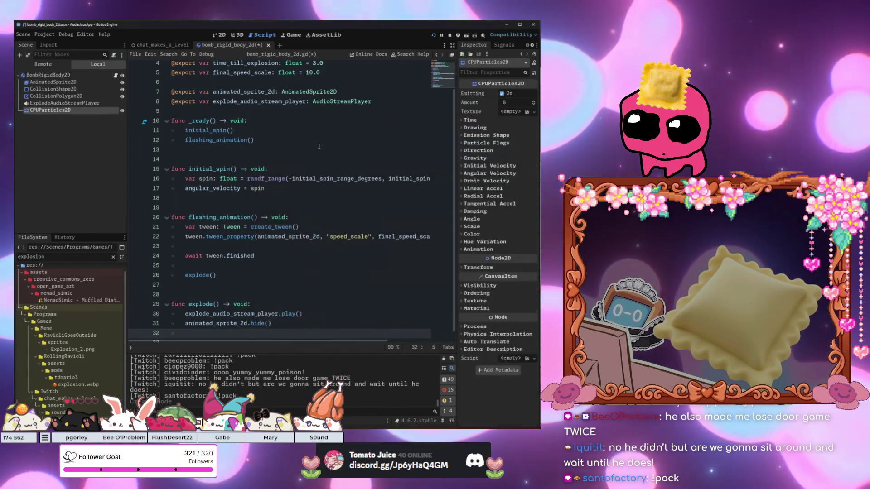
{"action": "left_click", "coordinate": [220, 34]}
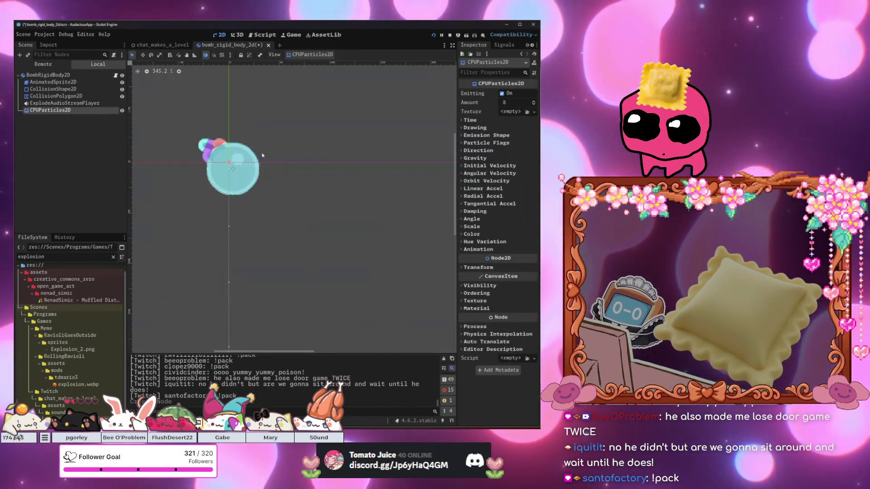
Set the emission shape to Sphere Surface with radius 55.93.
{"action": "left_click", "coordinate": [497, 136]}
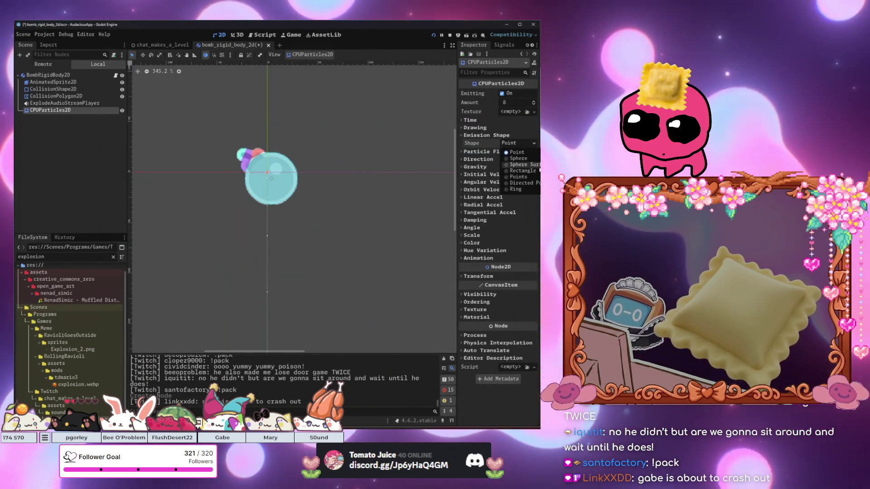
{"action": "left_click", "coordinate": [524, 165]}
{"action": "left_click_drag", "start_coordinate": [502, 154], "coordinate": [516, 156]}
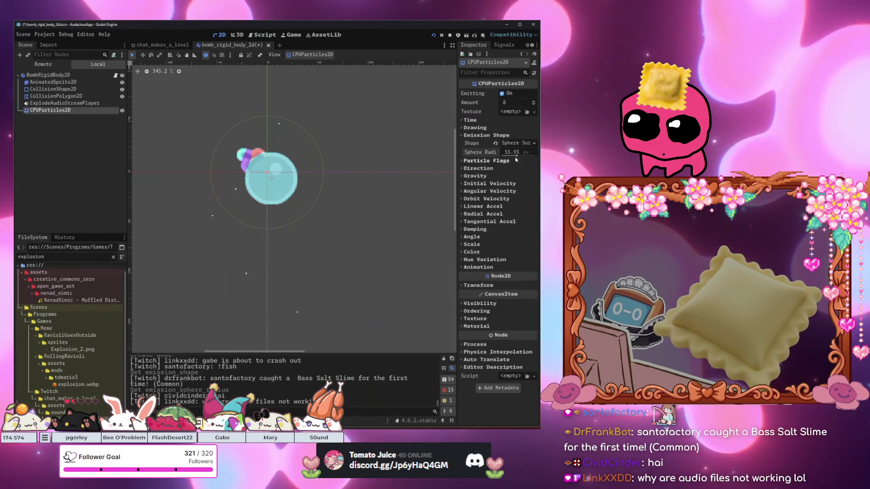
{"action": "left_click", "coordinate": [521, 143]}
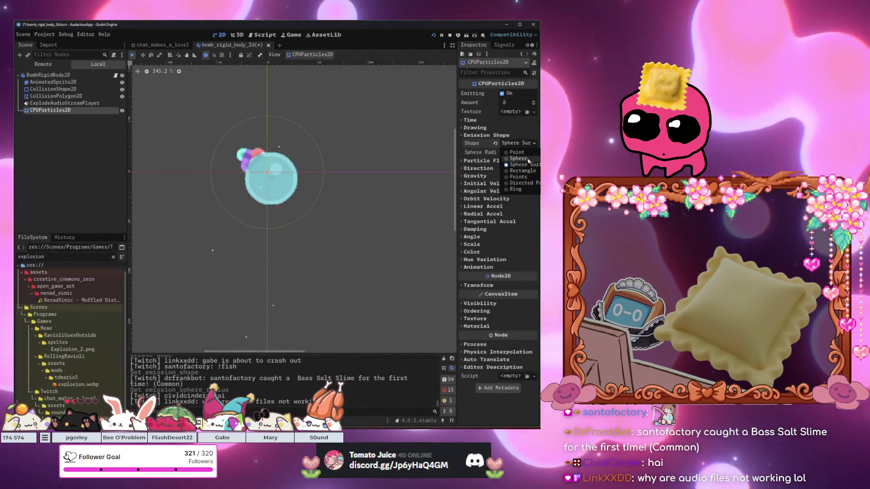
{"action": "left_click", "coordinate": [528, 159]}
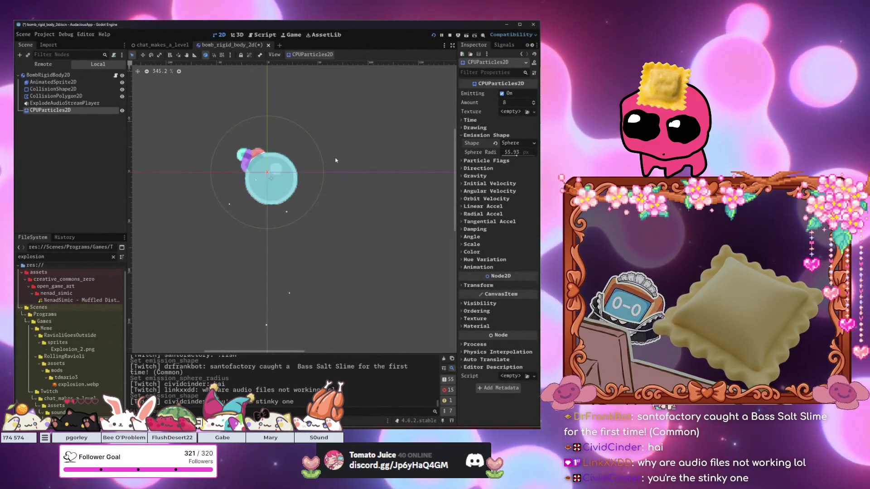
{"action": "left_click", "coordinate": [518, 144]}
{"action": "left_click", "coordinate": [525, 165]}
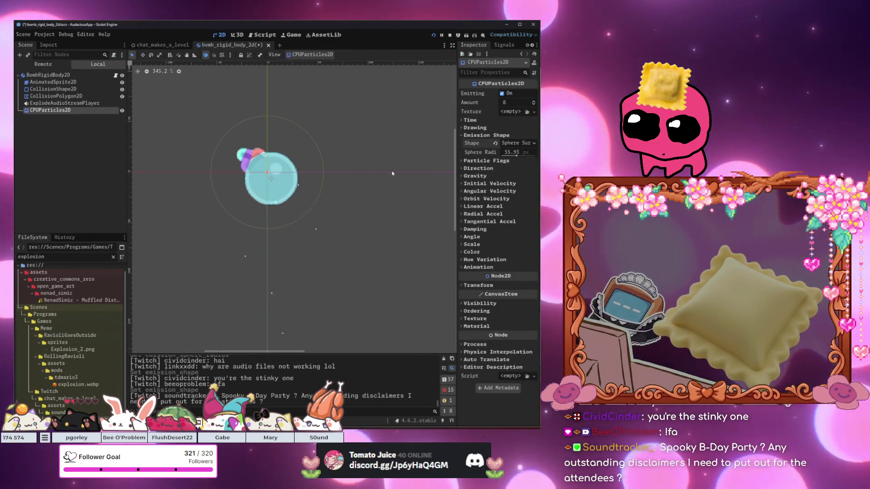
Set the particle Amount to 240 and change the emission shape to Ring.
{"action": "left_click", "coordinate": [512, 102]}
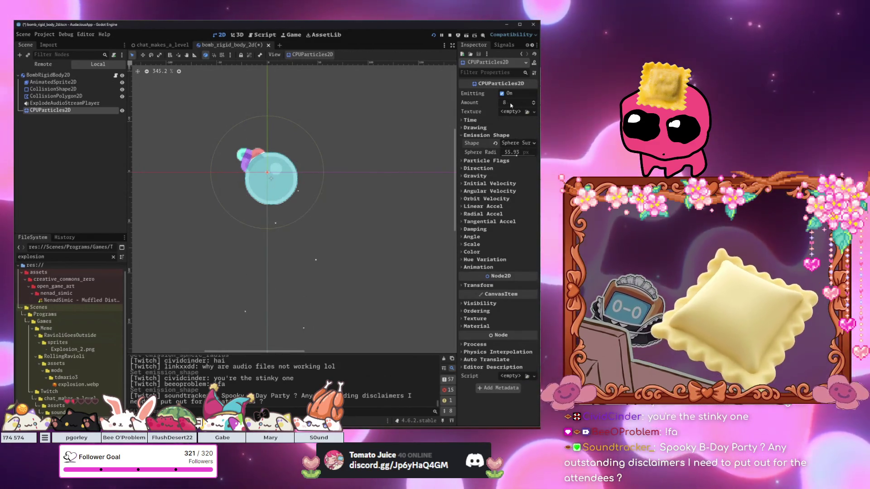
{"action": "type", "text": "240"}
{"action": "key", "text": "Return"}
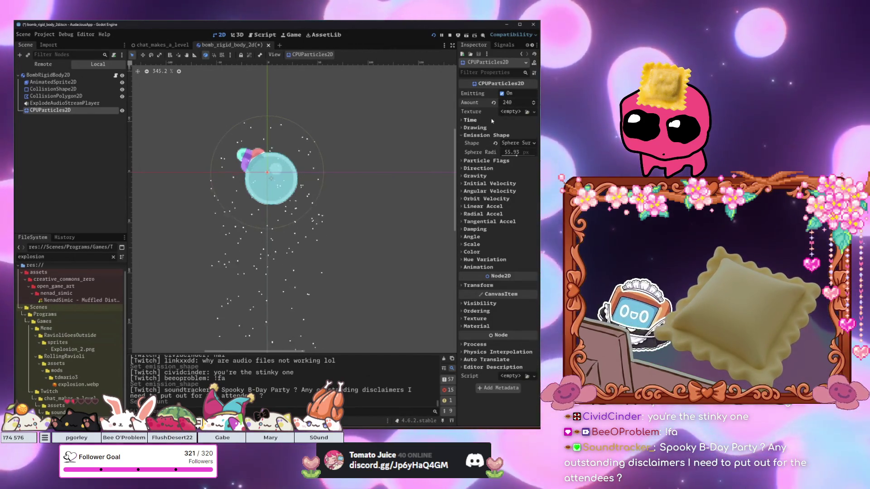
{"action": "left_click", "coordinate": [519, 143]}
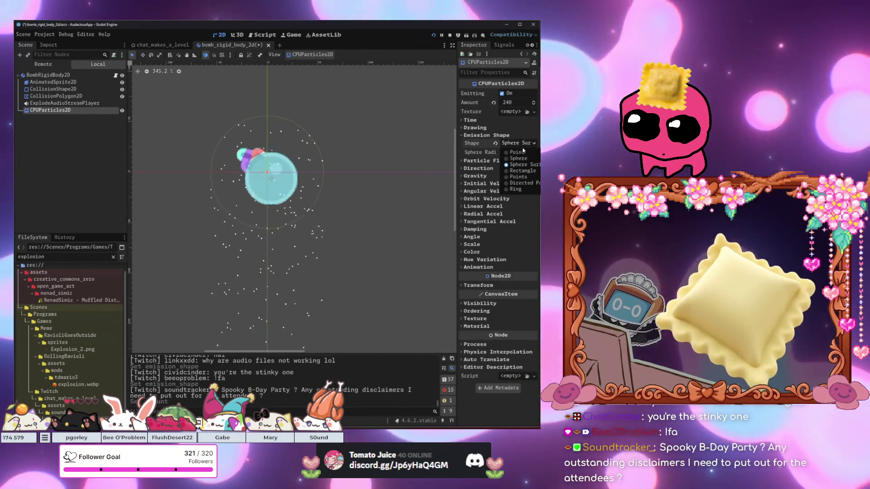
{"action": "left_click", "coordinate": [529, 191]}
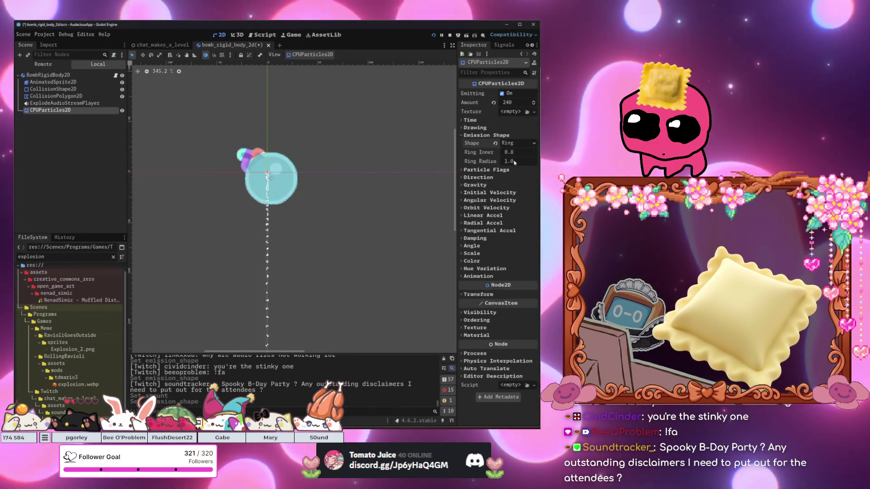
Raise the ring inner radius, then reselect CPUParticles2D to load its properties.
{"action": "mouse_move", "coordinate": [510, 152]}
{"action": "left_mouse_down"}
{"action": "mouse_move", "coordinate": [544, 152]}
{"action": "mouse_move", "coordinate": [530, 161]}
{"action": "mouse_move", "coordinate": [541, 161]}
{"action": "left_mouse_up"}
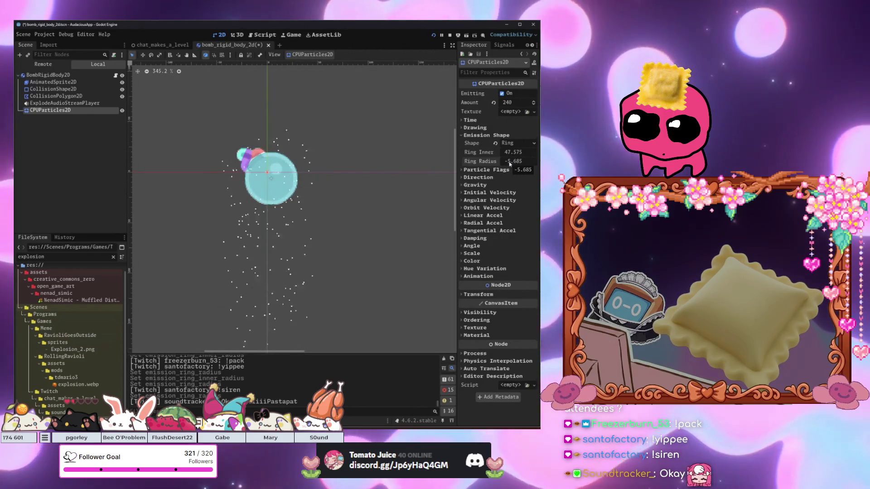
{"action": "left_click", "coordinate": [326, 181]}
{"action": "scroll", "coordinate": [263, 177], "scroll_direction": "up", "scroll_amount": 5}
{"action": "scroll", "coordinate": [273, 184], "scroll_direction": "down", "scroll_amount": 6}
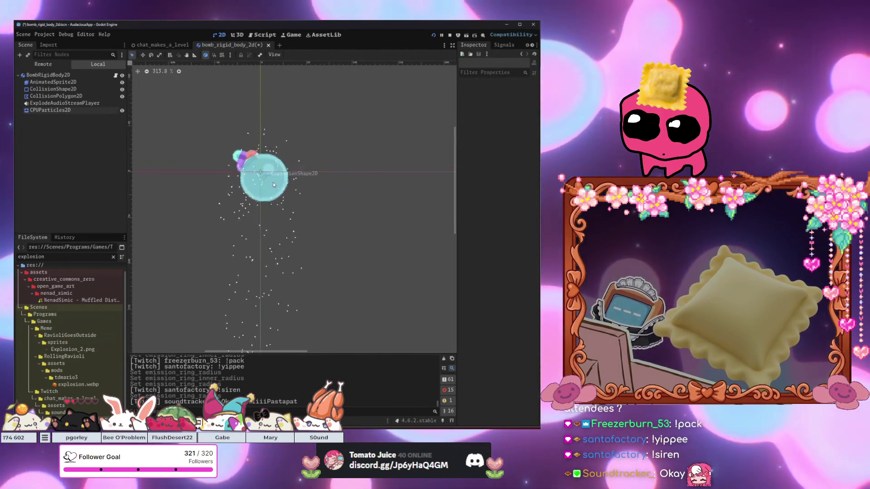
{"action": "scroll", "coordinate": [322, 180], "scroll_direction": "down", "scroll_amount": 5}
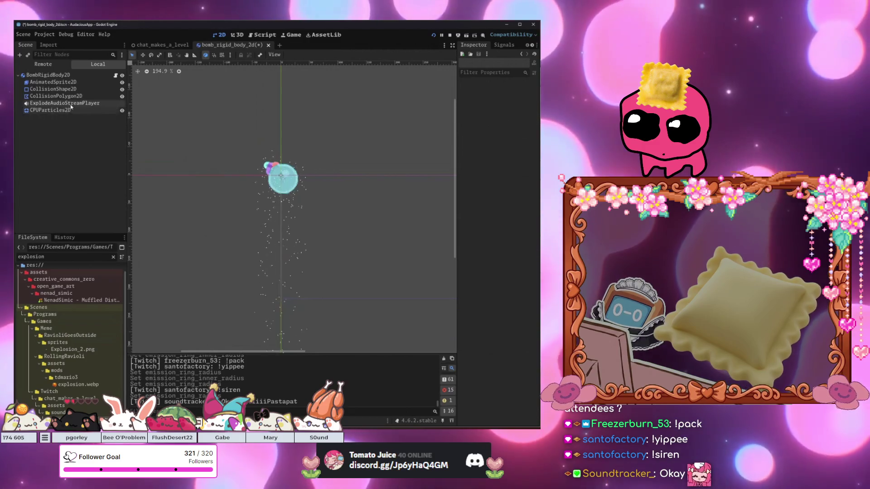
{"action": "left_click", "coordinate": [71, 109]}
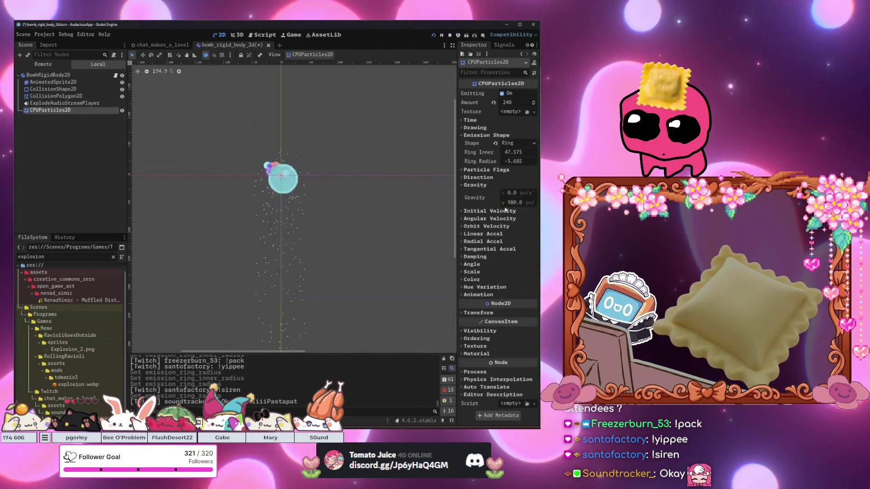
Expand Direction and widen the emission spread to 180.
{"action": "left_click", "coordinate": [478, 177]}
{"action": "left_click_drag", "start_coordinate": [508, 207], "coordinate": [531, 208]}
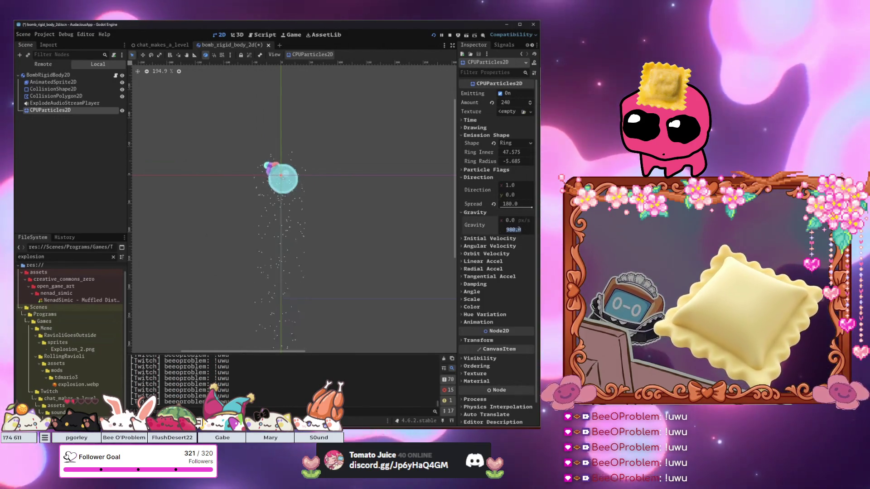
{"action": "scroll", "coordinate": [287, 182], "scroll_direction": "up", "scroll_amount": 8}
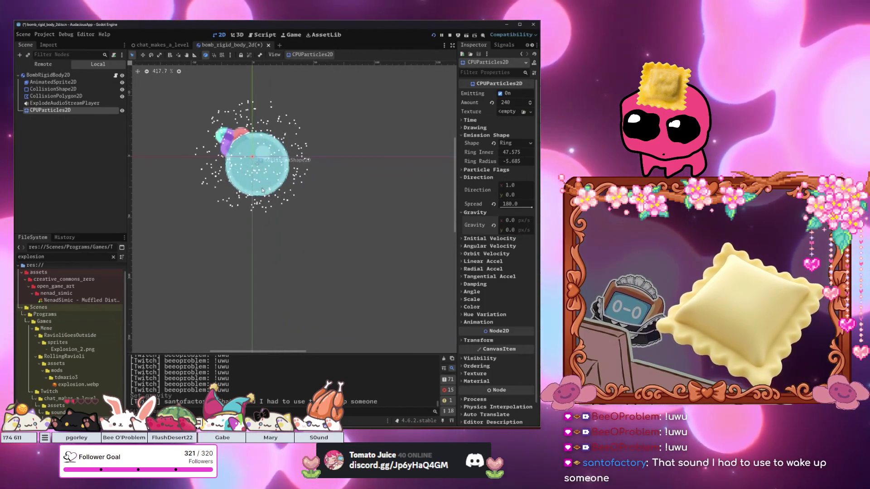
Set the ring inner radius to 7.28 and the ring radius to 1.0.
{"action": "left_click_drag", "start_coordinate": [303, 231], "coordinate": [331, 246]}
{"action": "left_click_drag", "start_coordinate": [514, 161], "coordinate": [507, 152]}
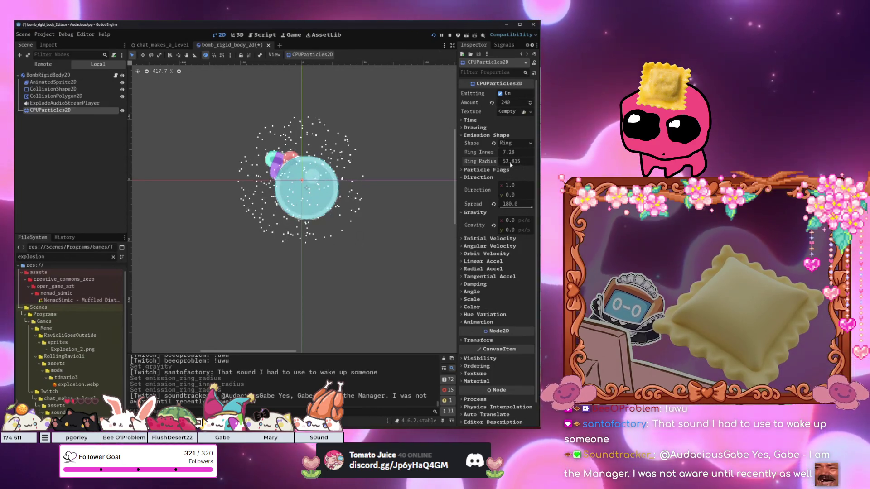
{"action": "left_click", "coordinate": [509, 162]}
{"action": "type", "text": "0"}
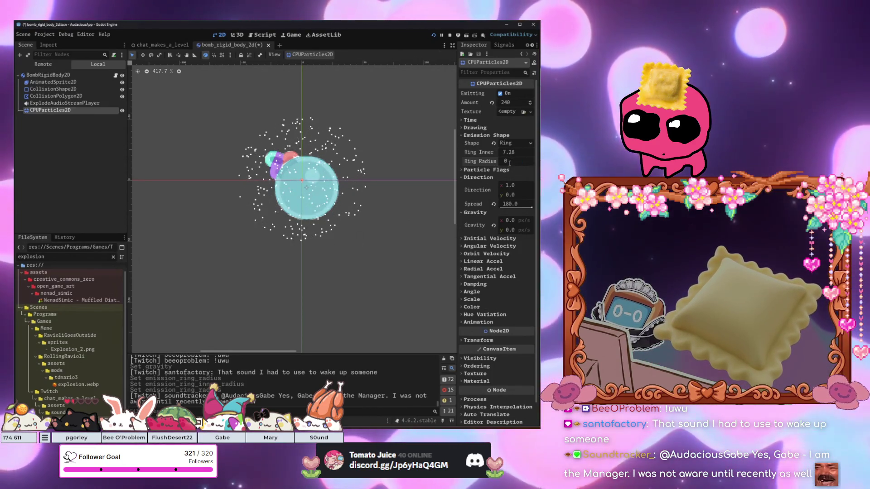
{"action": "key", "text": "BackSpace"}
{"action": "type", "text": "1"}
{"action": "key", "text": "Return"}
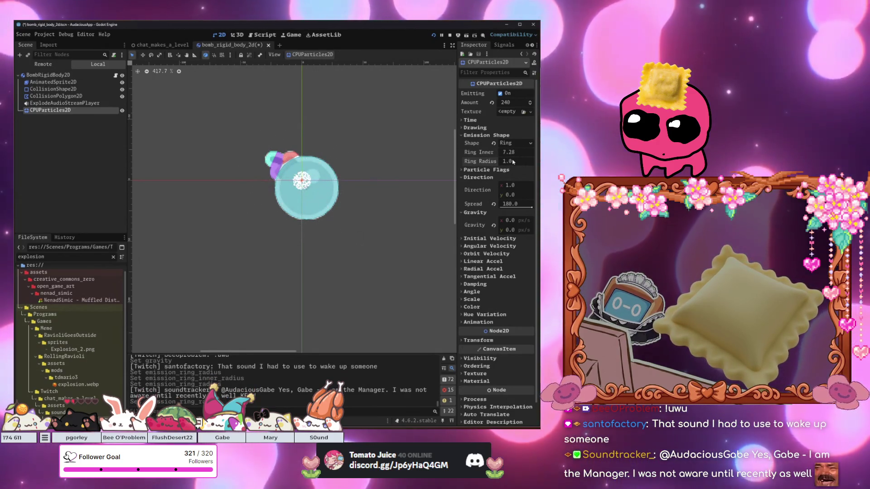
Set the emission ring to inner radius 26.74 and ring radius 32.43.
{"action": "left_click_drag", "start_coordinate": [509, 152], "coordinate": [532, 152]}
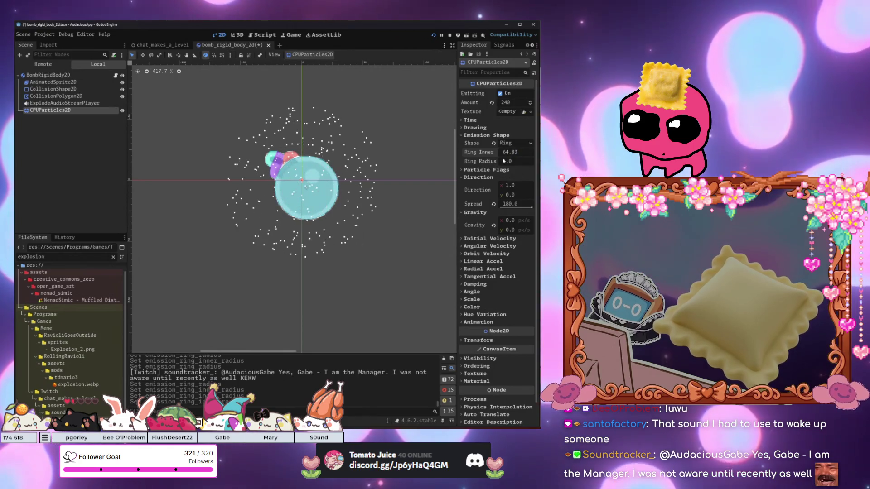
{"action": "mouse_move", "coordinate": [510, 155]}
{"action": "left_mouse_down"}
{"action": "mouse_move", "coordinate": [494, 156]}
{"action": "mouse_move", "coordinate": [503, 155]}
{"action": "left_mouse_up"}
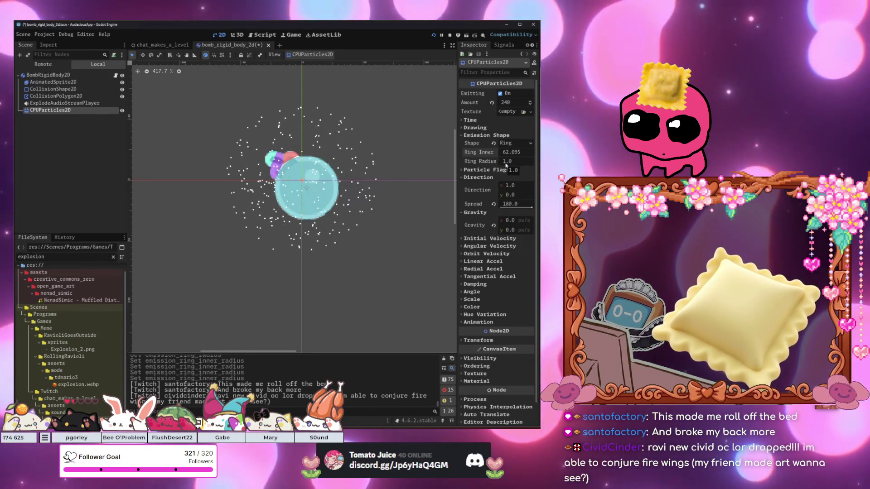
{"action": "left_click_drag", "start_coordinate": [506, 161], "coordinate": [517, 161]}
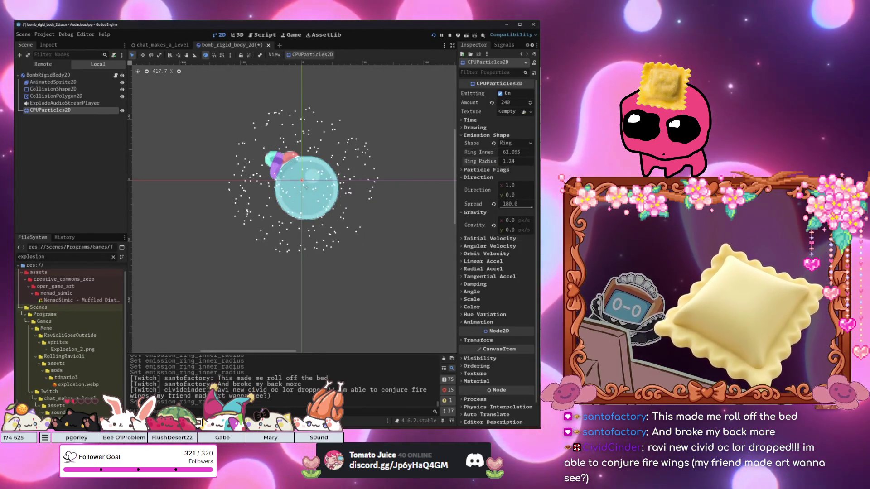
{"action": "mouse_move", "coordinate": [517, 161]}
{"action": "left_mouse_down"}
{"action": "mouse_move", "coordinate": [539, 162]}
{"action": "mouse_move", "coordinate": [514, 164]}
{"action": "mouse_move", "coordinate": [501, 152]}
{"action": "mouse_move", "coordinate": [507, 162]}
{"action": "left_mouse_up"}
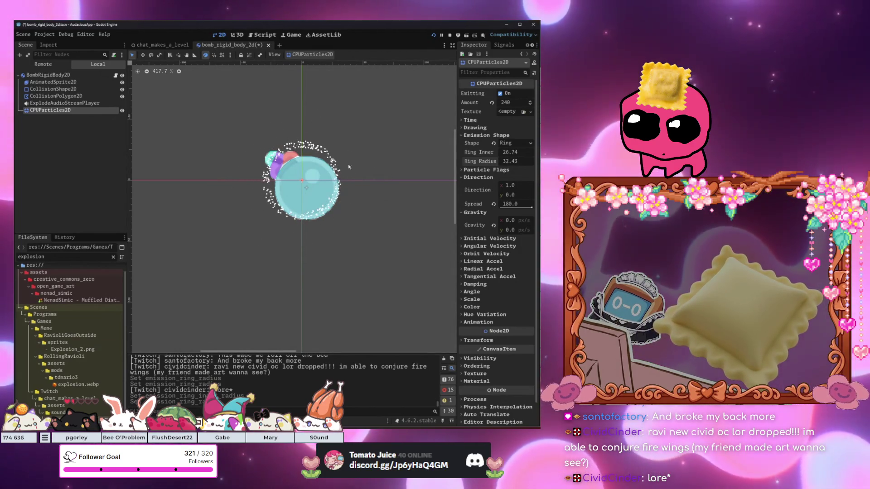
Nudge the particle emitter onto the bomb's centre with the move tool.
{"action": "key", "text": "w"}
{"action": "left_click_drag", "start_coordinate": [327, 186], "coordinate": [332, 196]}
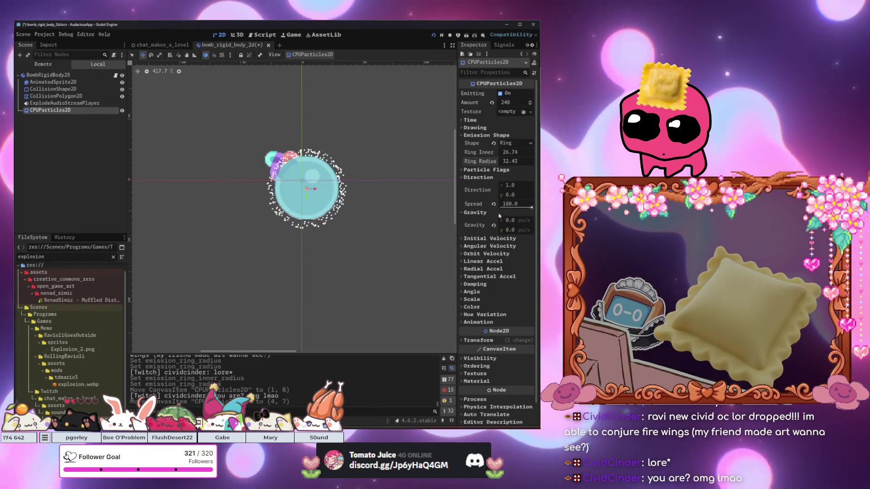
{"action": "scroll", "coordinate": [490, 275], "scroll_direction": "down", "scroll_amount": 2}
Expand the Color settings and assign a new Gradient as the Color Ramp.
{"action": "left_click", "coordinate": [483, 291]}
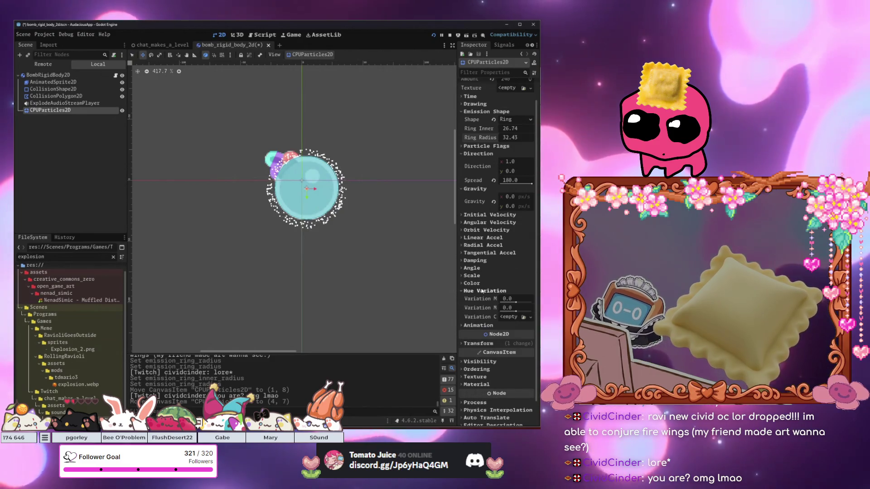
{"action": "left_click", "coordinate": [471, 283]}
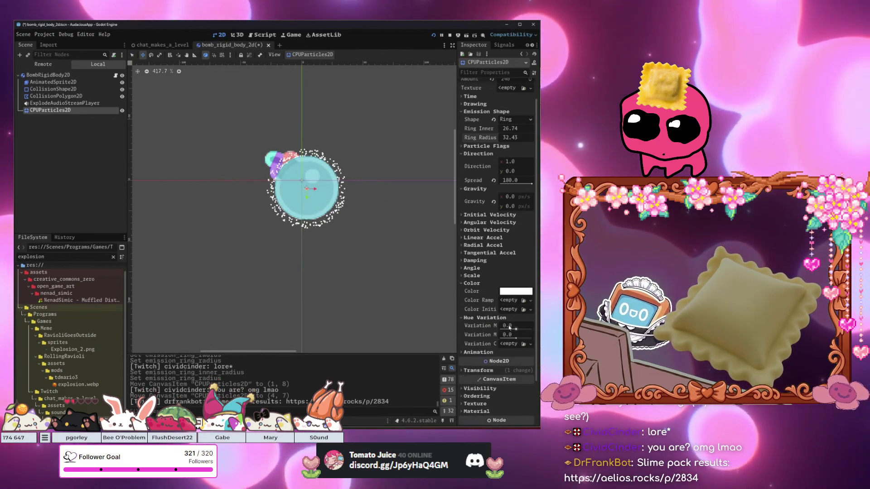
{"action": "left_click", "coordinate": [507, 301]}
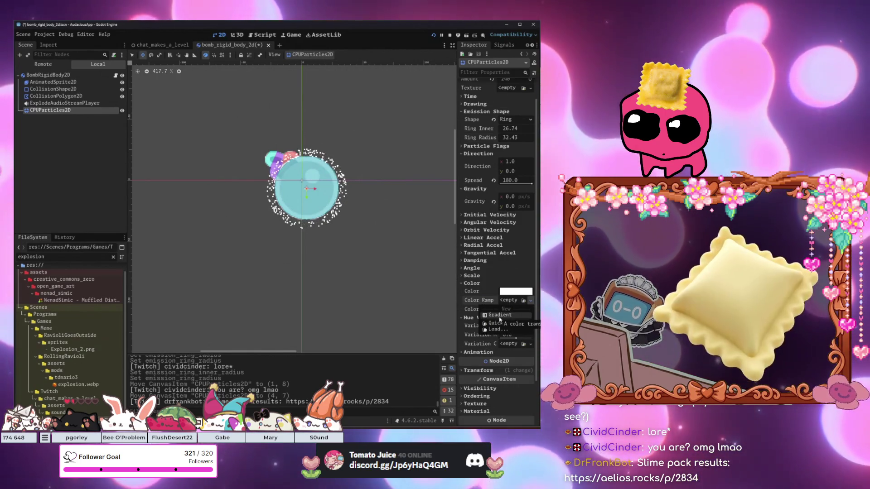
{"action": "left_click", "coordinate": [498, 315]}
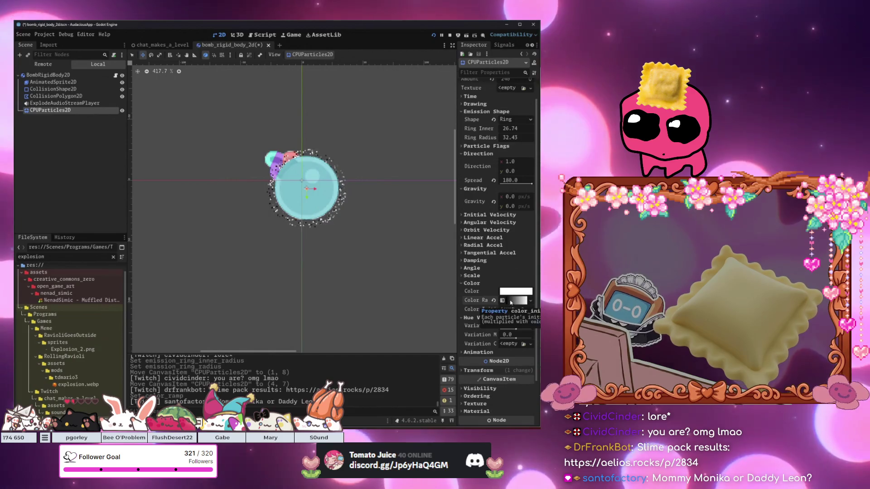
Open the gradient and adjust one stop's colour in the colour picker.
{"action": "left_click", "coordinate": [511, 301]}
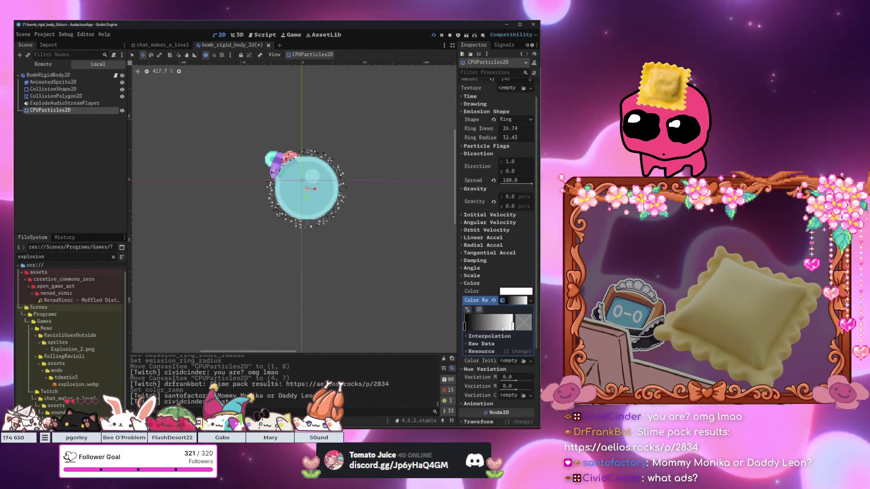
{"action": "left_click", "coordinate": [526, 326]}
{"action": "left_click_drag", "start_coordinate": [494, 217], "coordinate": [539, 217]}
{"action": "mouse_move", "coordinate": [500, 237]}
{"action": "left_mouse_down"}
{"action": "mouse_move", "coordinate": [473, 237]}
{"action": "mouse_move", "coordinate": [473, 256]}
{"action": "mouse_move", "coordinate": [473, 247]}
{"action": "mouse_move", "coordinate": [529, 237]}
{"action": "left_mouse_up"}
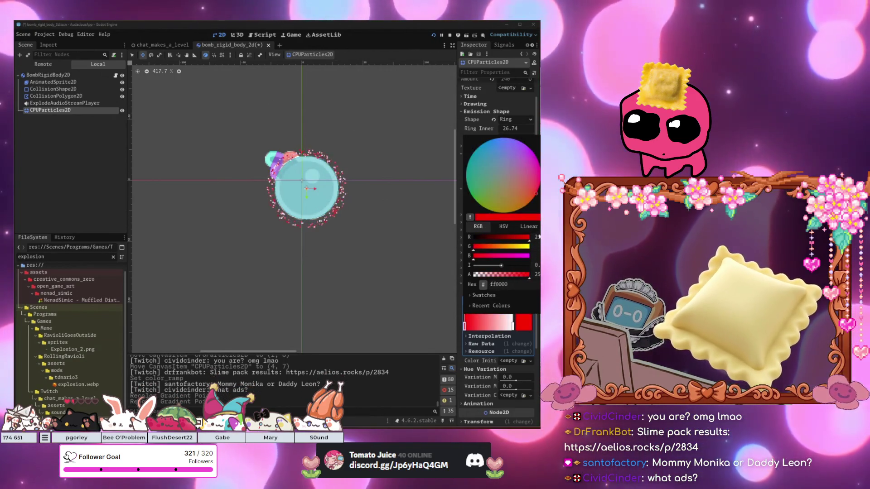
{"action": "left_click", "coordinate": [535, 323]}
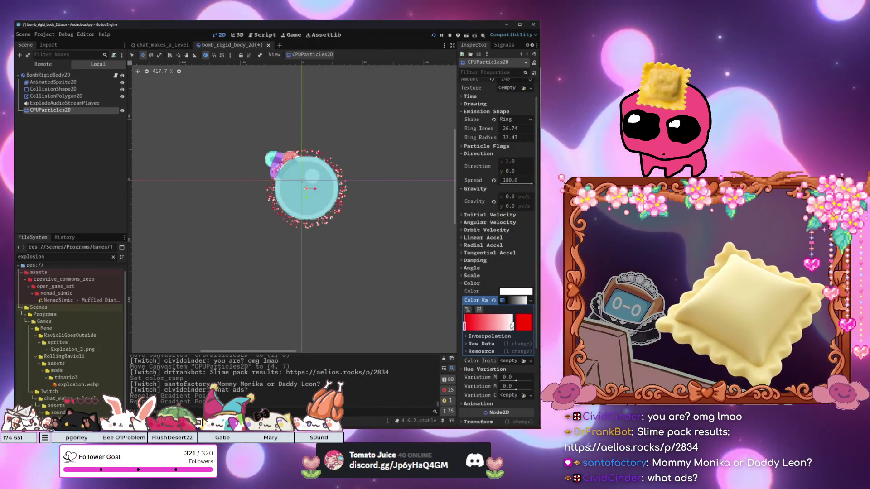
Recolour the gradient stops so the ramp runs from red to yellow.
{"action": "left_click", "coordinate": [525, 326]}
{"action": "left_click", "coordinate": [526, 329]}
{"action": "left_click", "coordinate": [526, 330]}
{"action": "left_click_drag", "start_coordinate": [474, 246], "coordinate": [521, 244]}
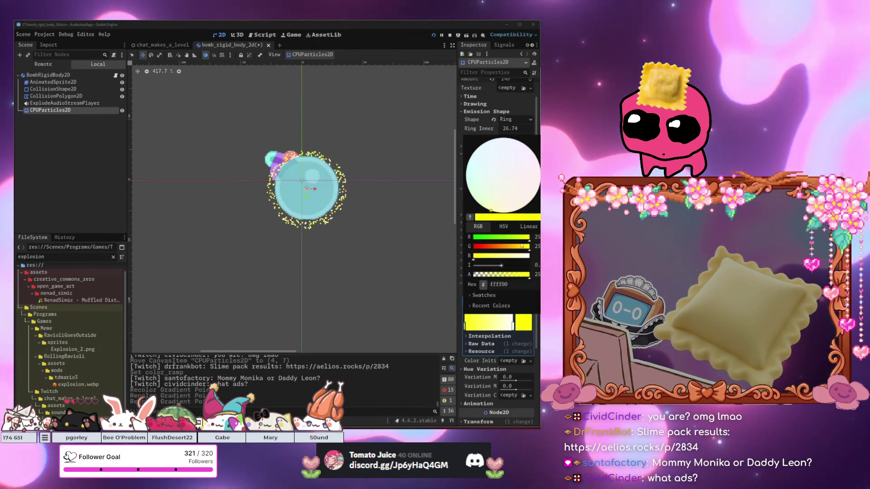
{"action": "key", "text": "ctrl+z"}
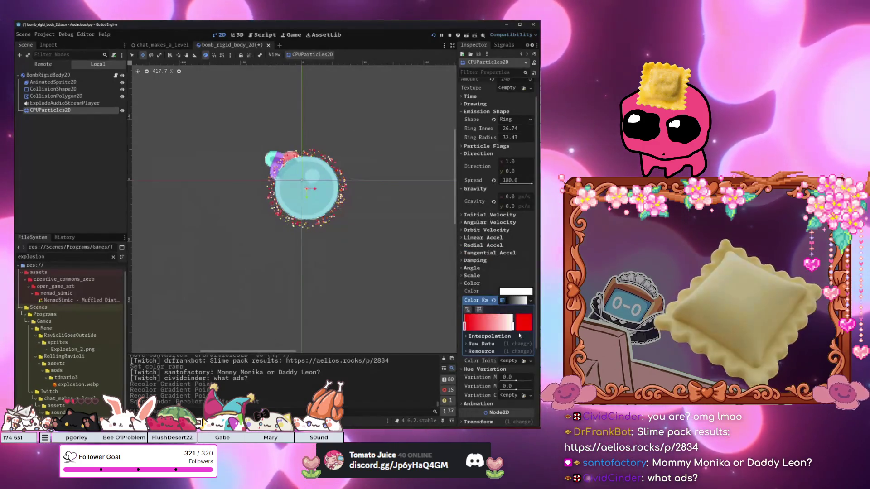
{"action": "left_click", "coordinate": [515, 330]}
{"action": "mouse_move", "coordinate": [521, 237]}
{"action": "left_mouse_down"}
{"action": "mouse_move", "coordinate": [451, 240]}
{"action": "mouse_move", "coordinate": [531, 237]}
{"action": "mouse_move", "coordinate": [433, 265]}
{"action": "left_mouse_up"}
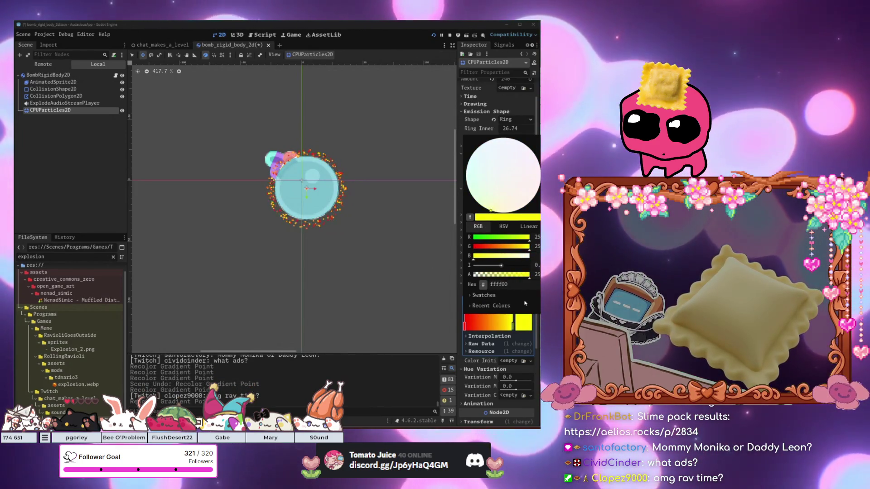
{"action": "left_click", "coordinate": [531, 324]}
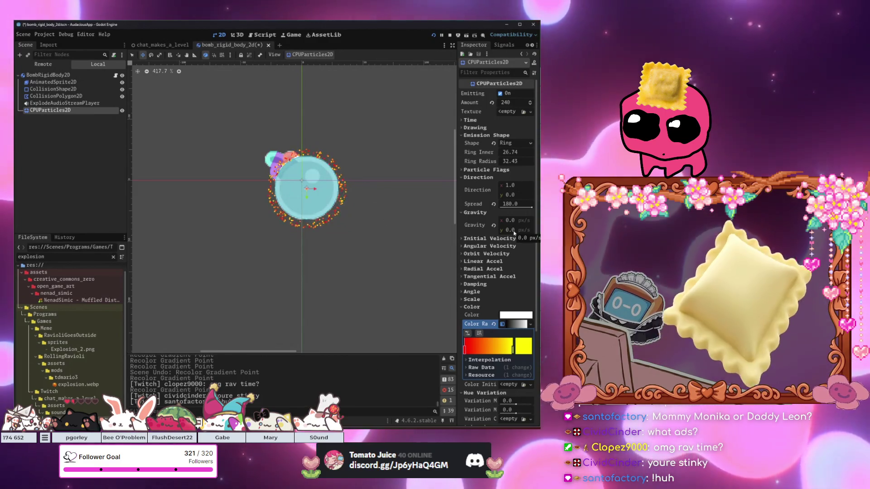
{"action": "left_click", "coordinate": [510, 230]}
Set gravity y to 980 and the emission direction to x 0, y -1.
{"action": "type", "text": "980"}
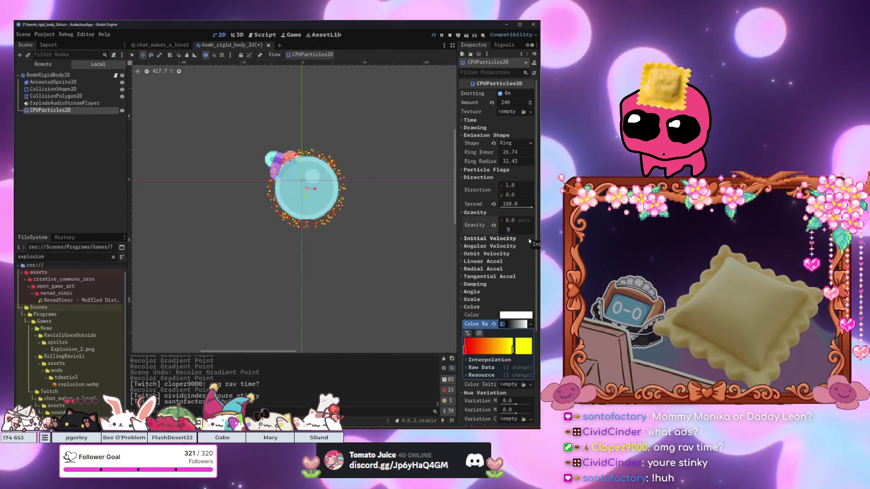
{"action": "key", "text": "Return"}
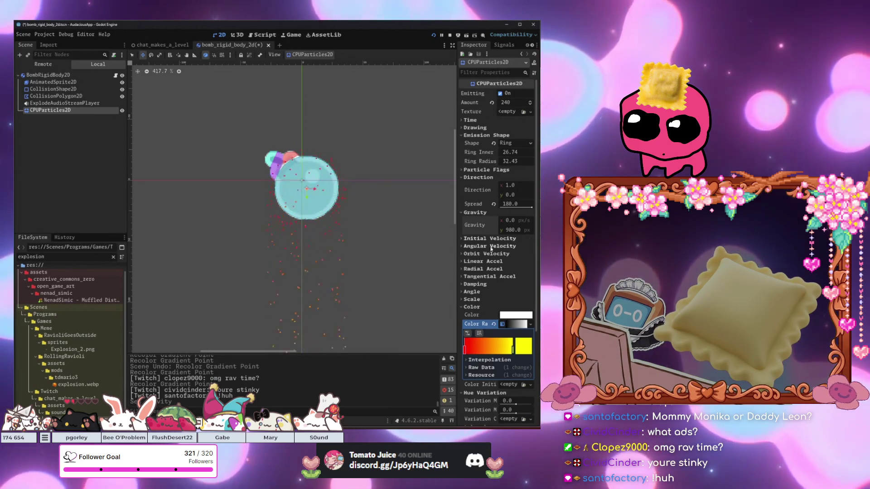
{"action": "left_click", "coordinate": [502, 239]}
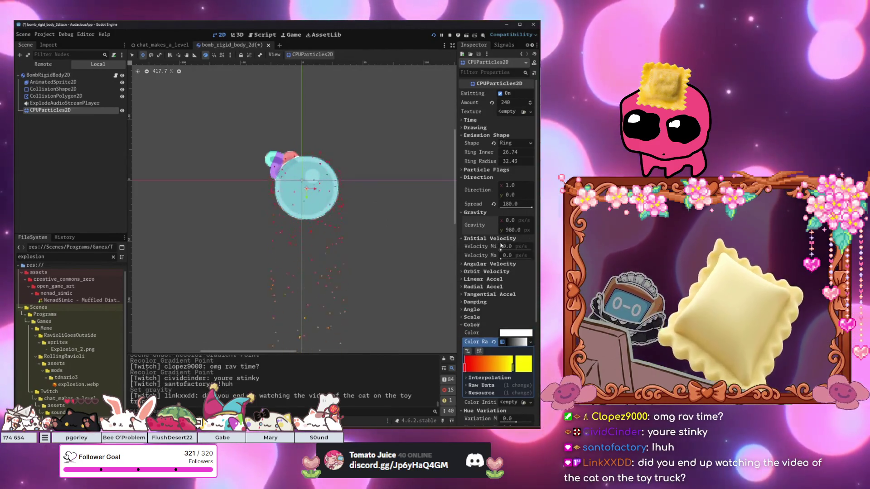
{"action": "left_click", "coordinate": [520, 194]}
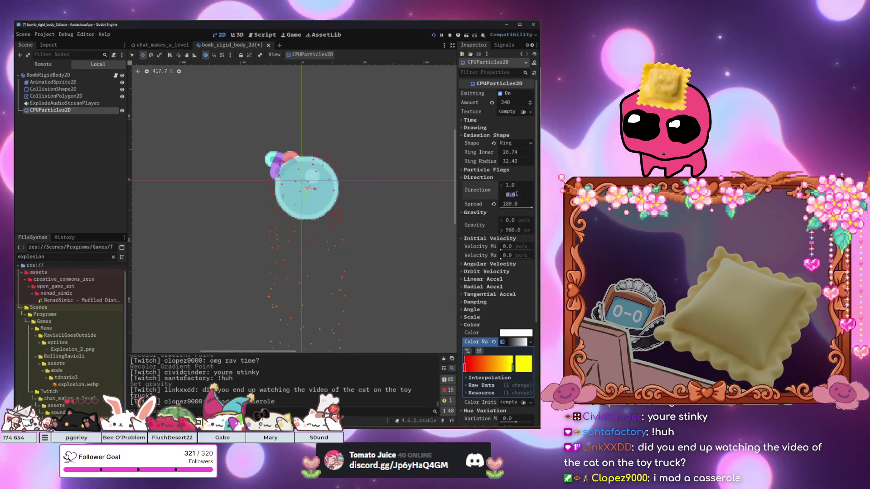
{"action": "key", "text": "Return"}
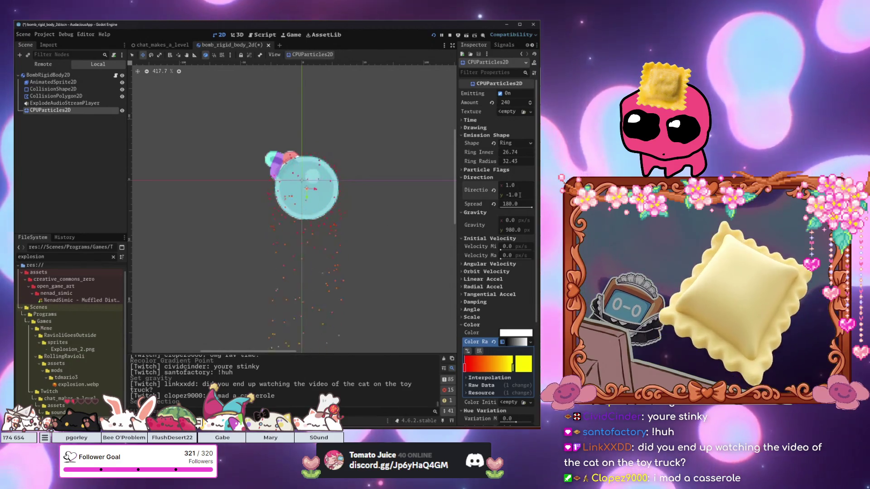
{"action": "key", "text": "Return"}
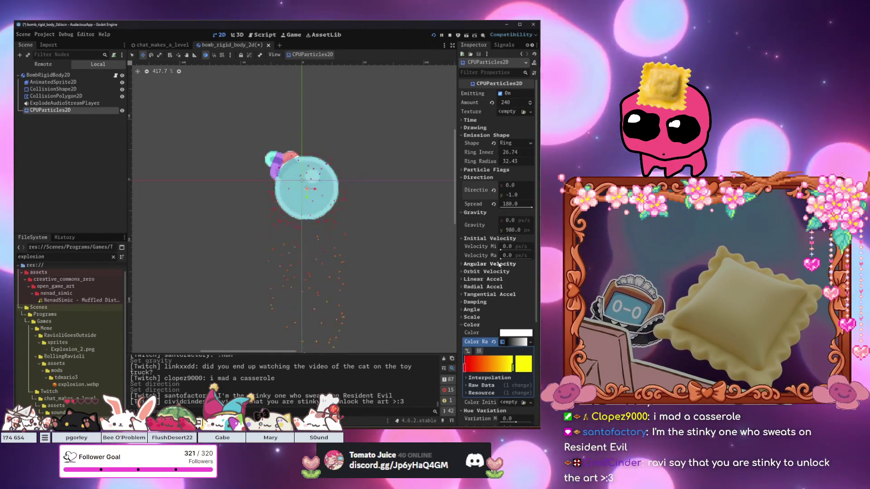
Raise the particles' initial velocity and lower gravity y from 980 to 200.
{"action": "left_click_drag", "start_coordinate": [501, 249], "coordinate": [504, 249]}
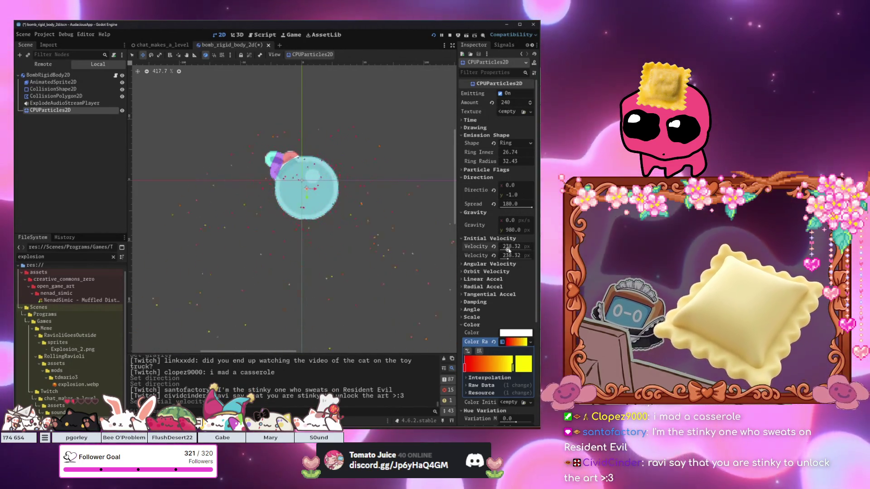
{"action": "scroll", "coordinate": [327, 186], "scroll_direction": "down", "scroll_amount": 2}
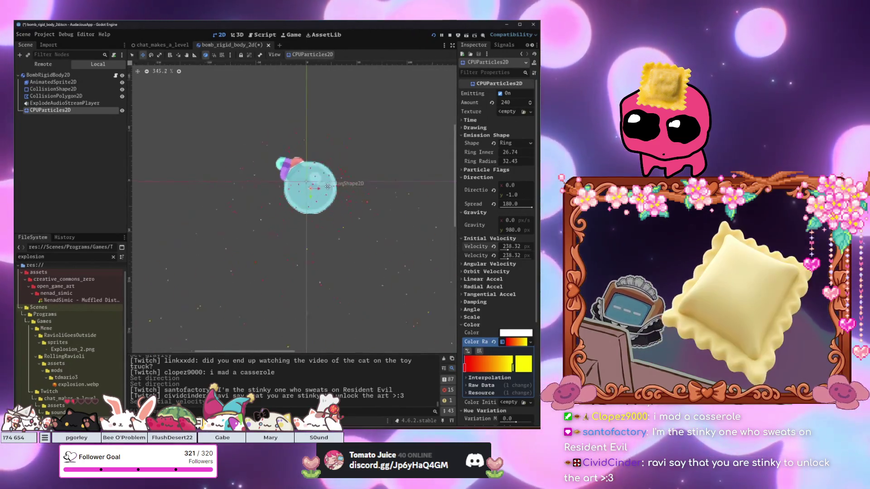
{"action": "scroll", "coordinate": [327, 187], "scroll_direction": "down", "scroll_amount": 4}
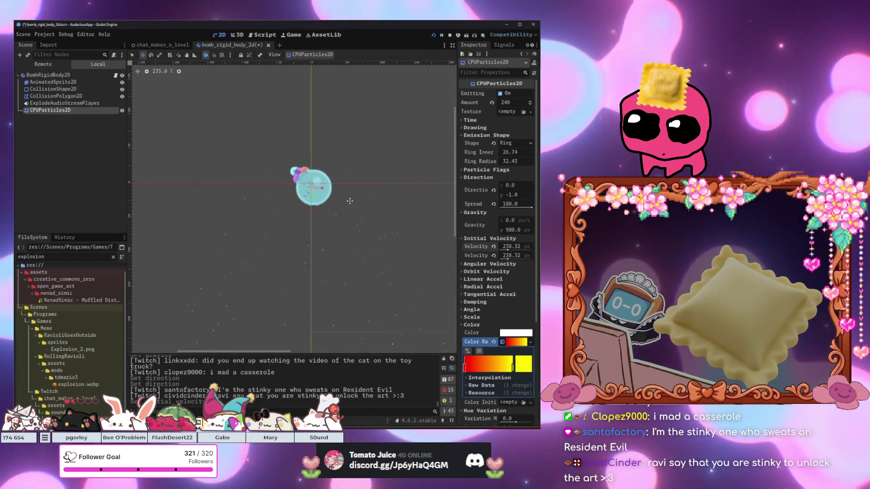
{"action": "scroll", "coordinate": [384, 193], "scroll_direction": "up", "scroll_amount": 3}
{"action": "left_click_drag", "start_coordinate": [513, 235], "coordinate": [493, 230]}
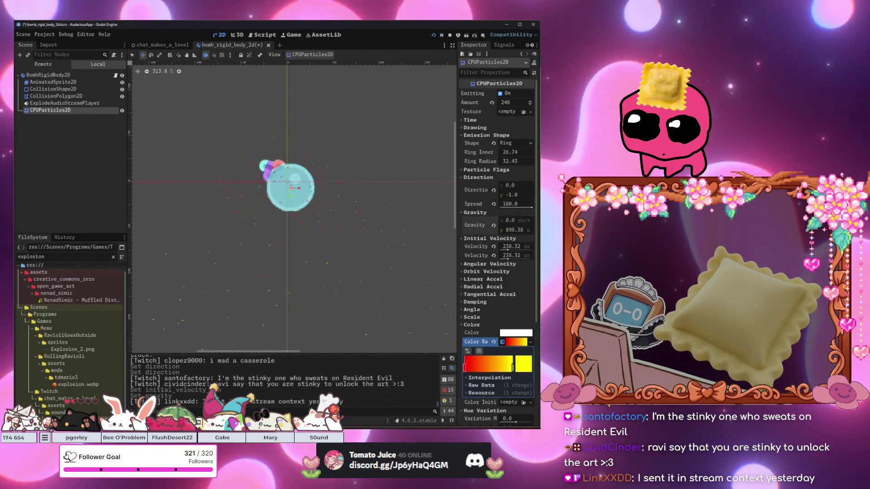
{"action": "left_click", "coordinate": [507, 230]}
{"action": "type", "text": "200"}
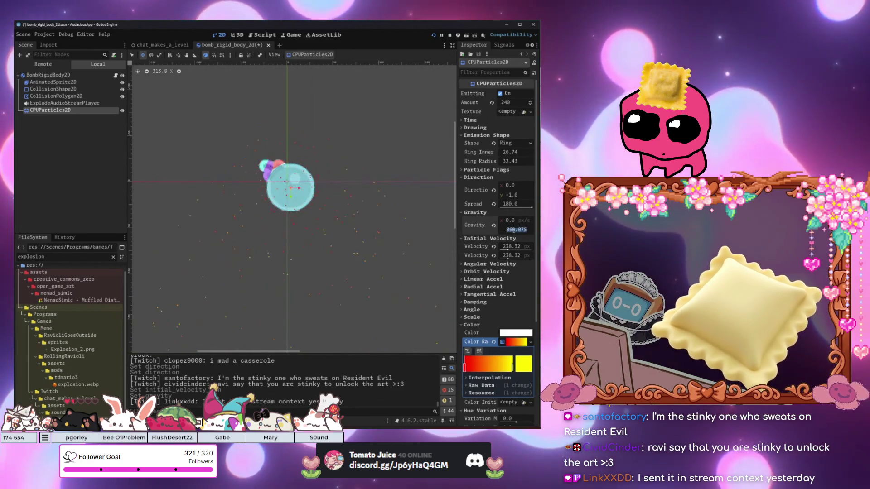
{"action": "key", "text": "Return"}
{"action": "scroll", "coordinate": [251, 212], "scroll_direction": "down", "scroll_amount": 4}
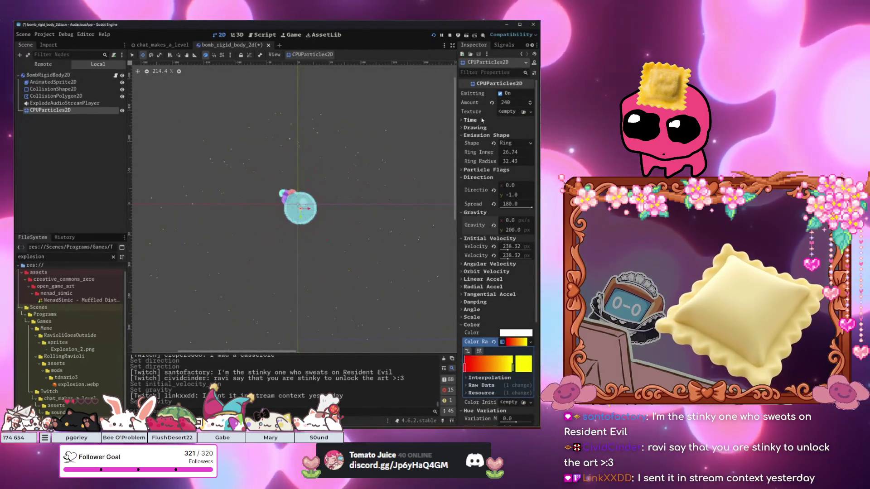
Set the bomb particles' explosiveness to about 0.68, then drag the Discord window over the editor.
{"action": "left_click", "coordinate": [482, 121]}
{"action": "left_click_drag", "start_coordinate": [506, 167], "coordinate": [516, 167]}
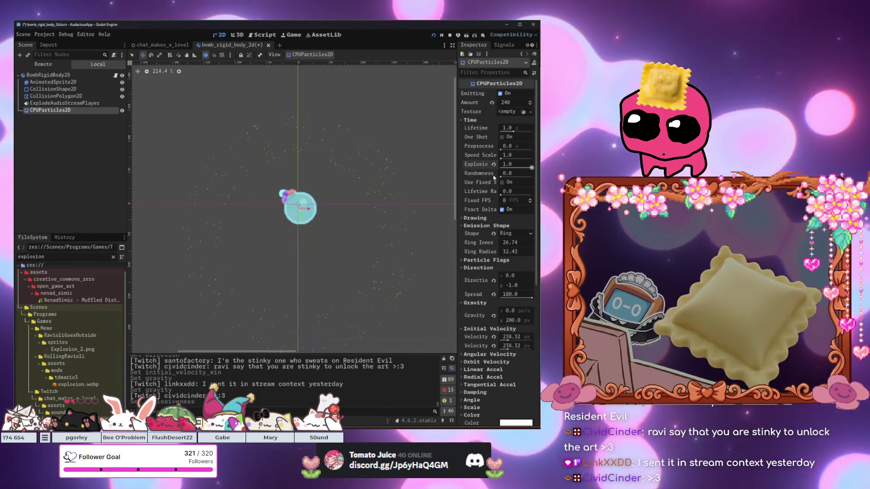
{"action": "left_click_drag", "start_coordinate": [532, 169], "coordinate": [522, 169]}
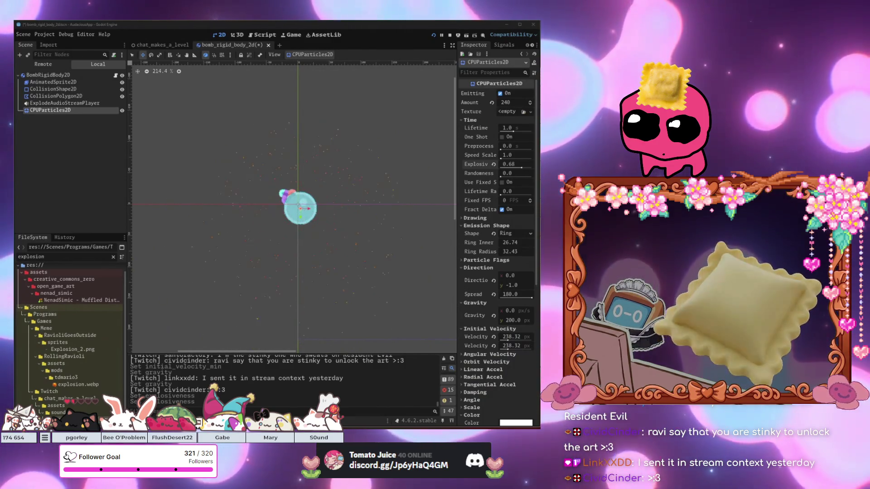
{"action": "left_click_drag", "start_coordinate": [770, 84], "coordinate": [290, 84]}
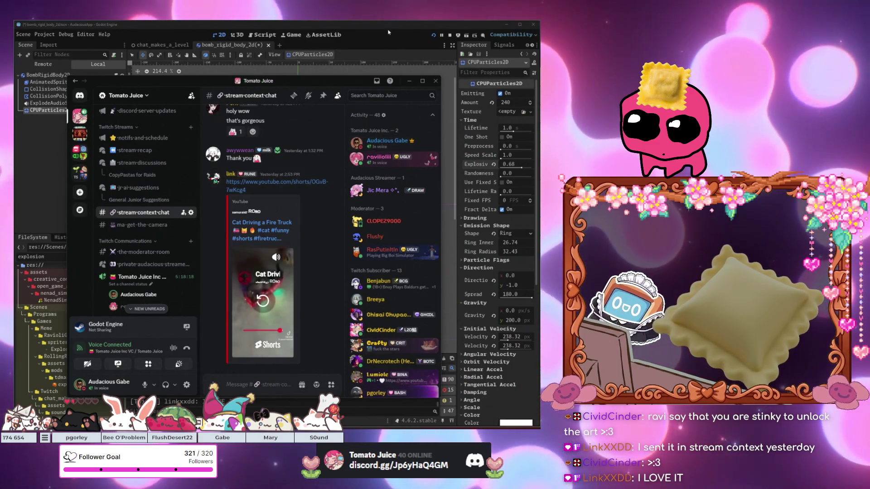
Bring the Godot editor back in front of the Discord window.
{"action": "left_click", "coordinate": [385, 34]}
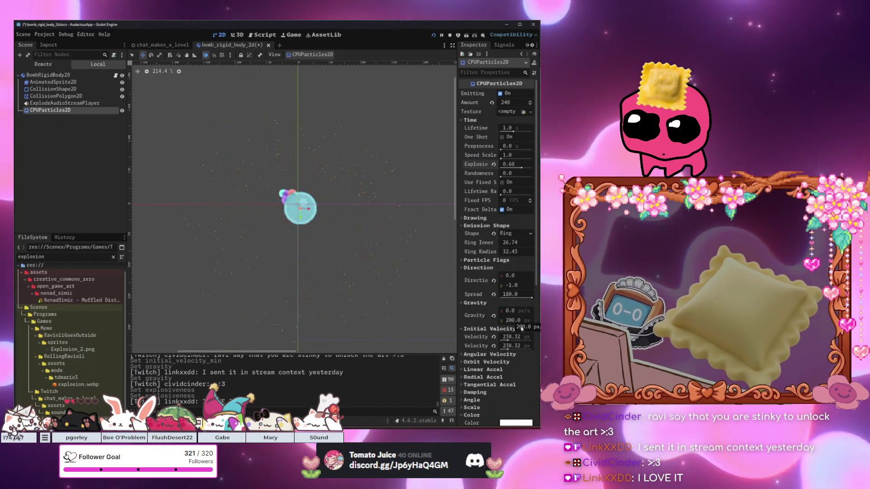
Set the bomb particles' minimum initial velocity to 100, leaving the maximum at 238.32.
{"action": "left_click", "coordinate": [514, 337]}
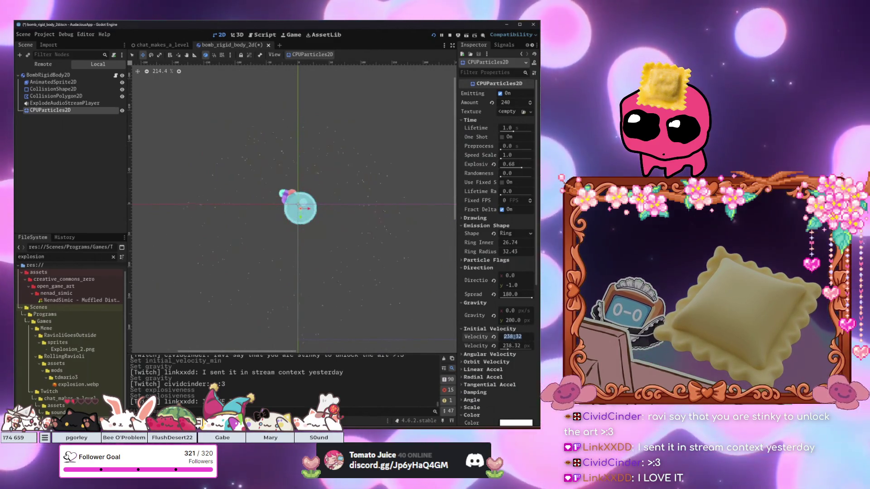
{"action": "type", "text": "00"}
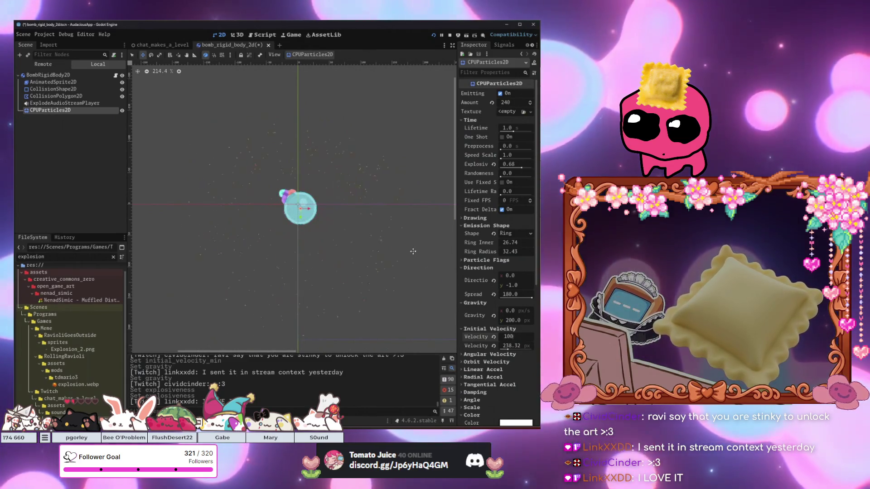
{"action": "key", "text": "Return"}
{"action": "scroll", "coordinate": [417, 167], "scroll_direction": "down", "scroll_amount": 4}
{"action": "left_click_drag", "start_coordinate": [413, 179], "coordinate": [346, 187]}
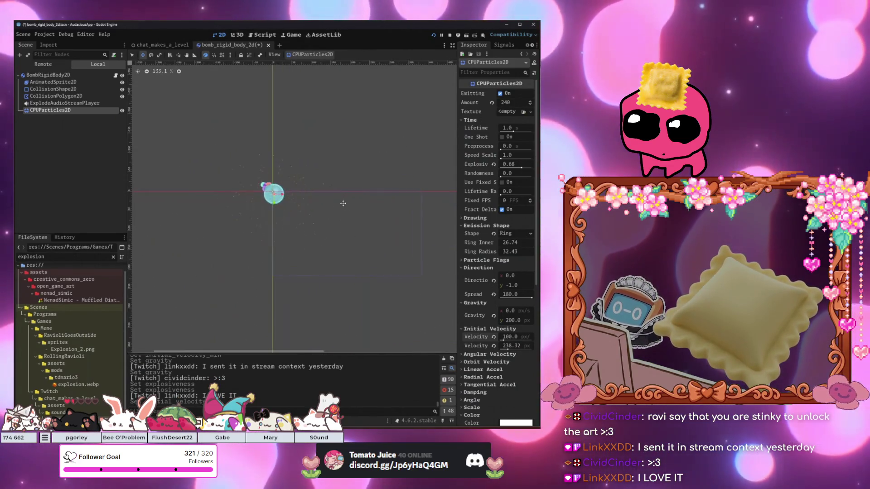
{"action": "scroll", "coordinate": [343, 203], "scroll_direction": "up", "scroll_amount": 2}
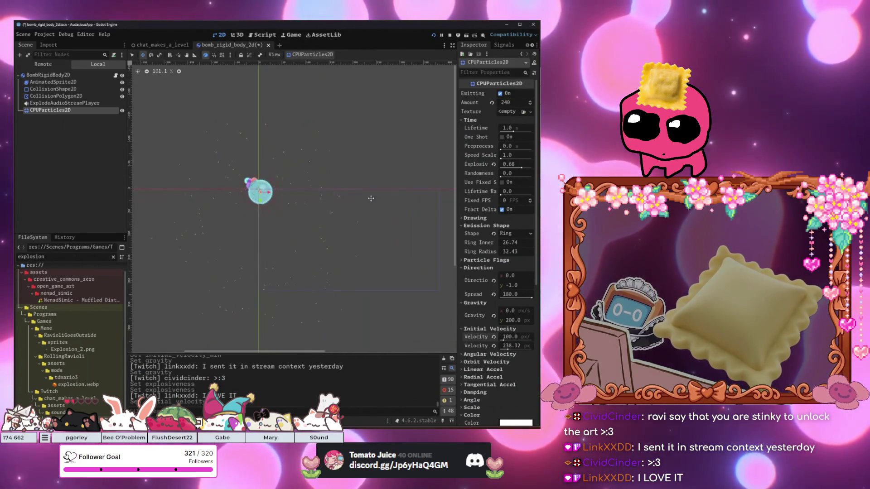
{"action": "left_click", "coordinate": [504, 112]}
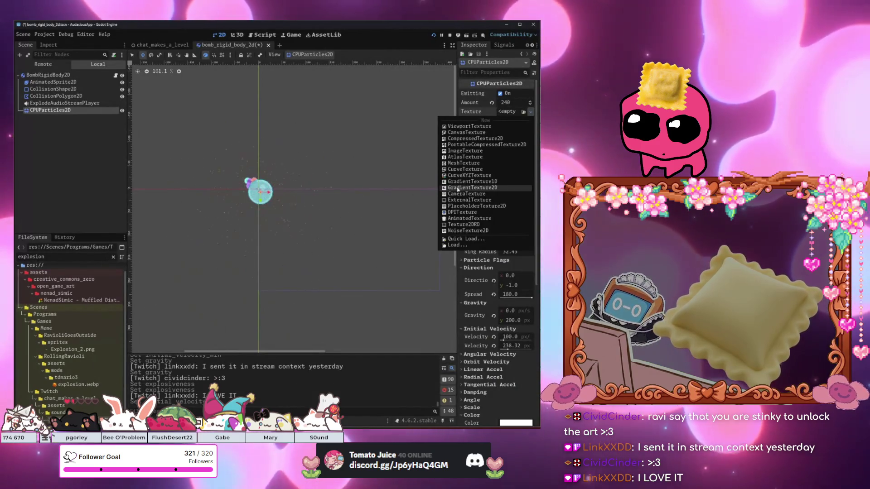
{"action": "left_click", "coordinate": [474, 158]}
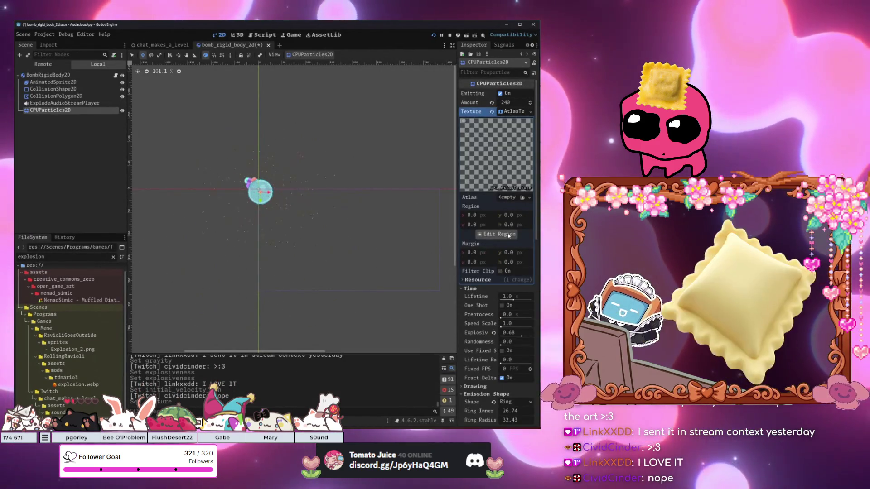
{"action": "left_click", "coordinate": [509, 235]}
{"action": "key", "text": "Escape"}
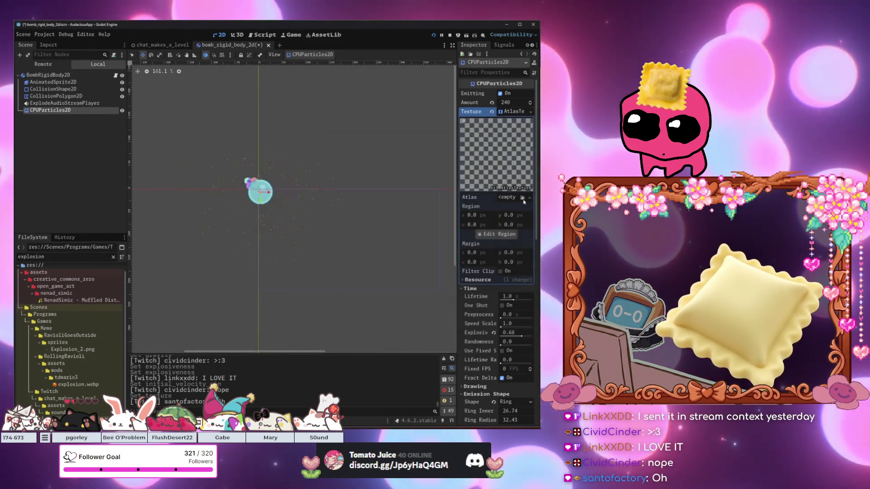
{"action": "left_click", "coordinate": [524, 202]}
{"action": "left_click", "coordinate": [470, 326]}
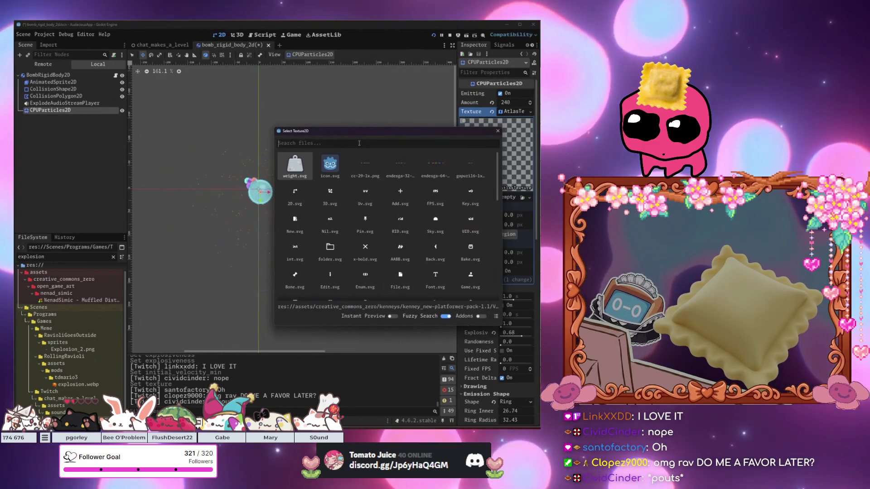
{"action": "type", "text": "fire"}
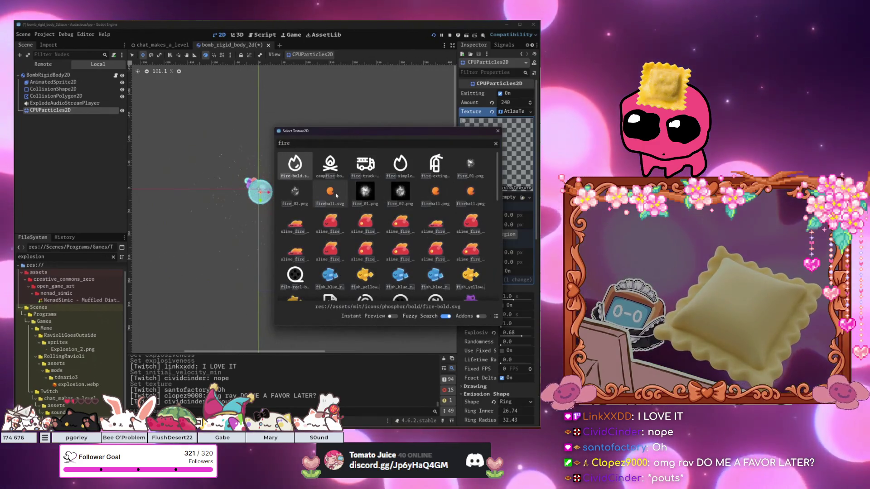
{"action": "double_click", "coordinate": [331, 194]}
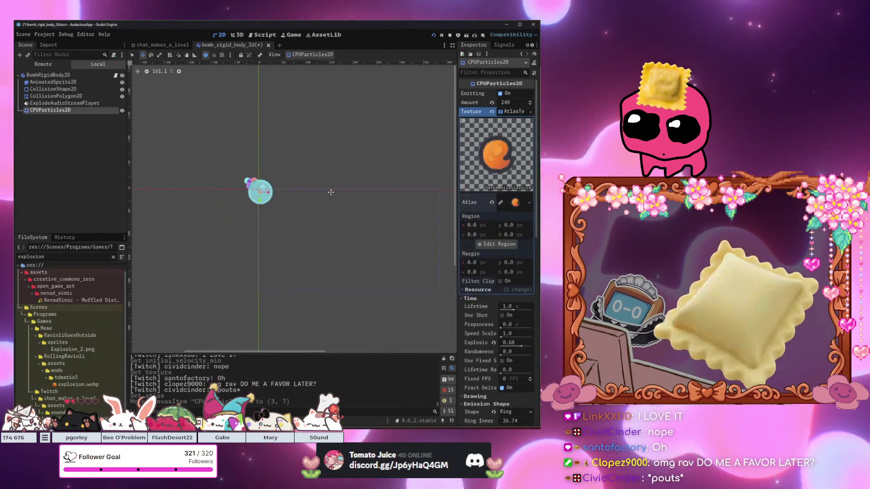
{"action": "scroll", "coordinate": [326, 191], "scroll_direction": "up", "scroll_amount": 4}
{"action": "scroll", "coordinate": [314, 214], "scroll_direction": "down", "scroll_amount": 4}
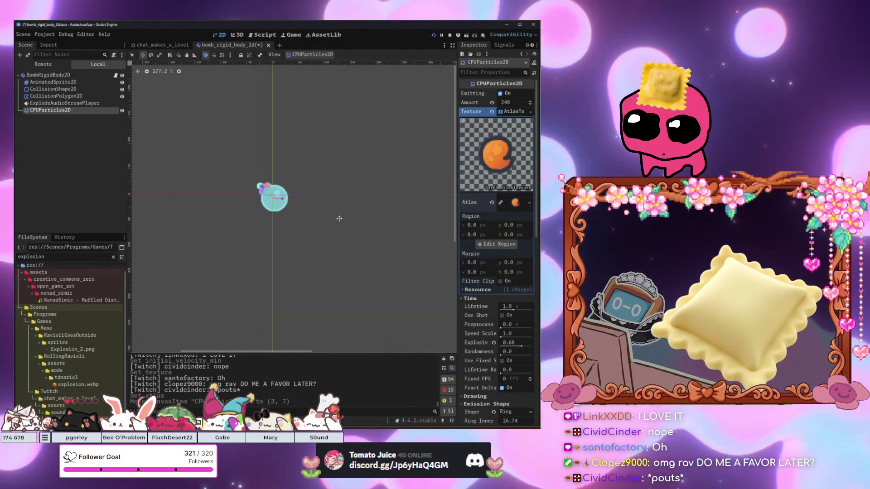
{"action": "left_click", "coordinate": [499, 244]}
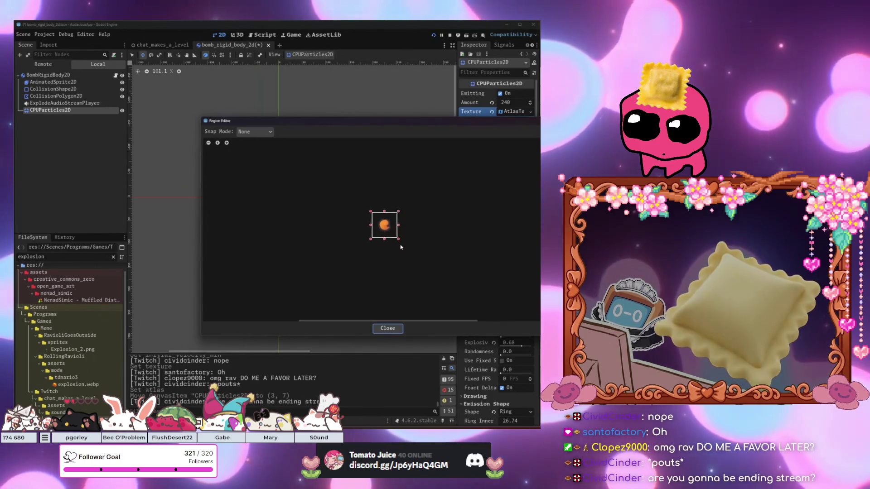
{"action": "scroll", "coordinate": [391, 245], "scroll_direction": "up", "scroll_amount": 2}
{"action": "left_click", "coordinate": [387, 328]}
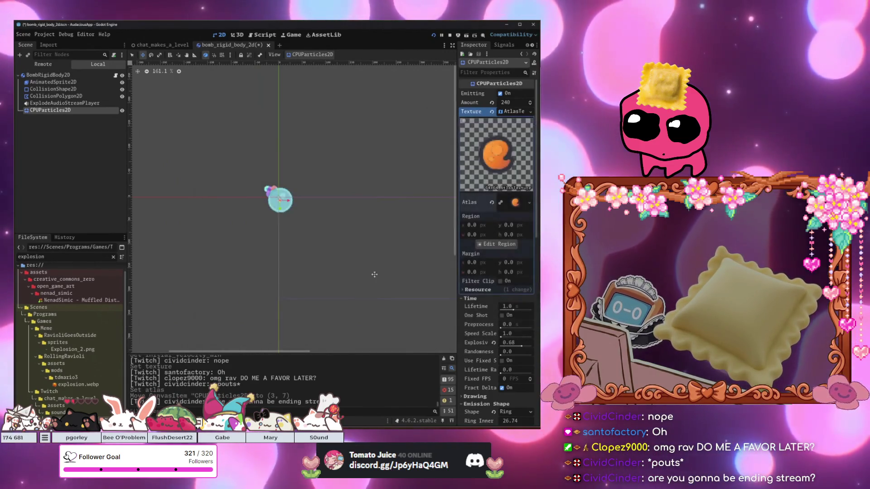
{"action": "scroll", "coordinate": [273, 225], "scroll_direction": "up", "scroll_amount": 6}
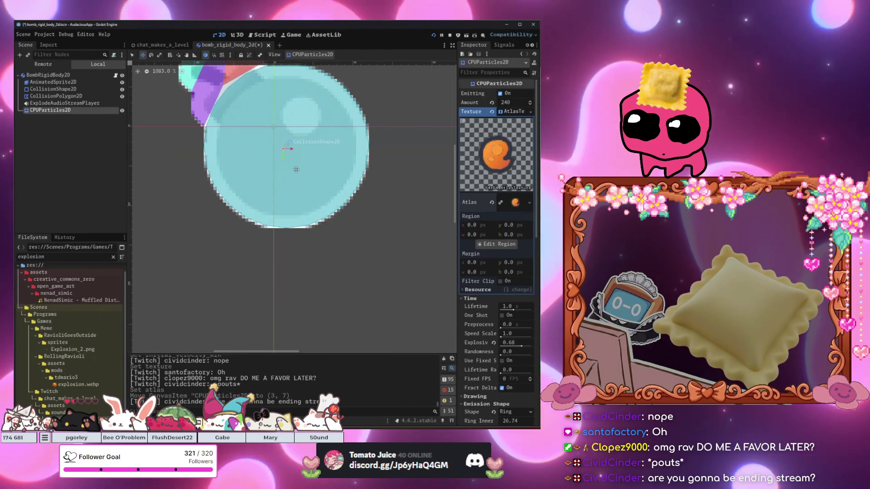
{"action": "scroll", "coordinate": [404, 200], "scroll_direction": "down", "scroll_amount": 5}
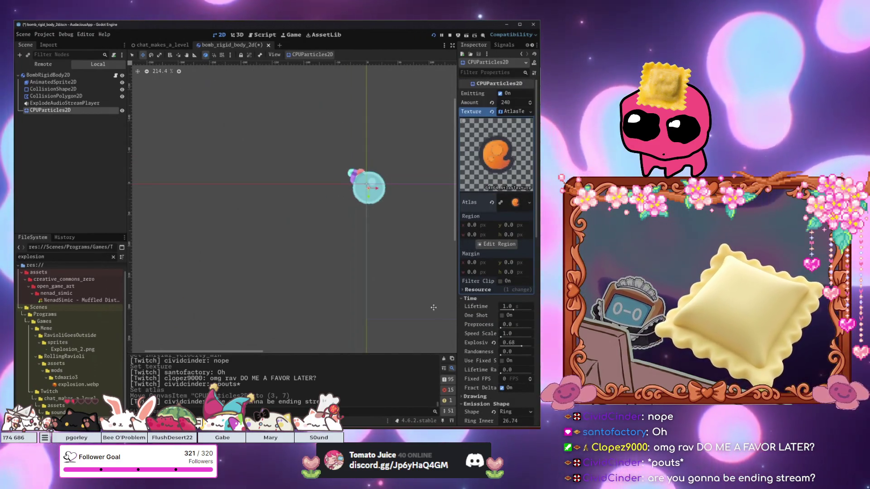
{"action": "scroll", "coordinate": [376, 236], "scroll_direction": "up", "scroll_amount": 4}
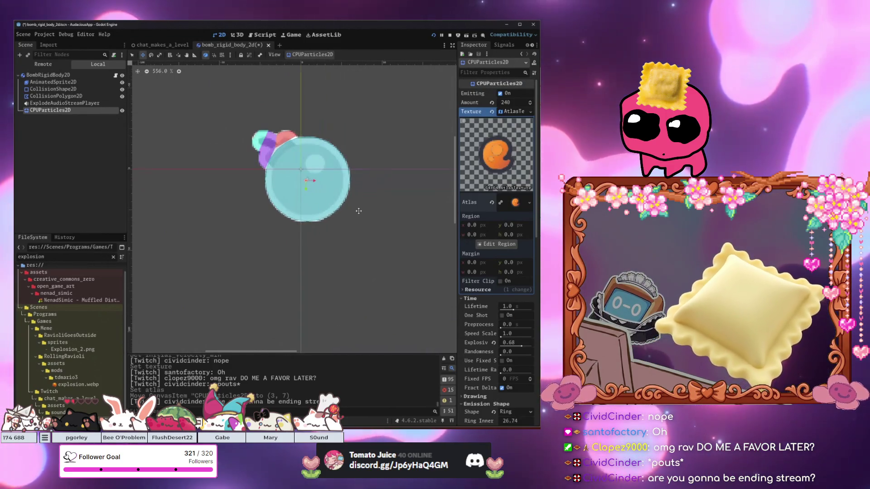
{"action": "left_click", "coordinate": [497, 244]}
{"action": "key", "text": "Escape"}
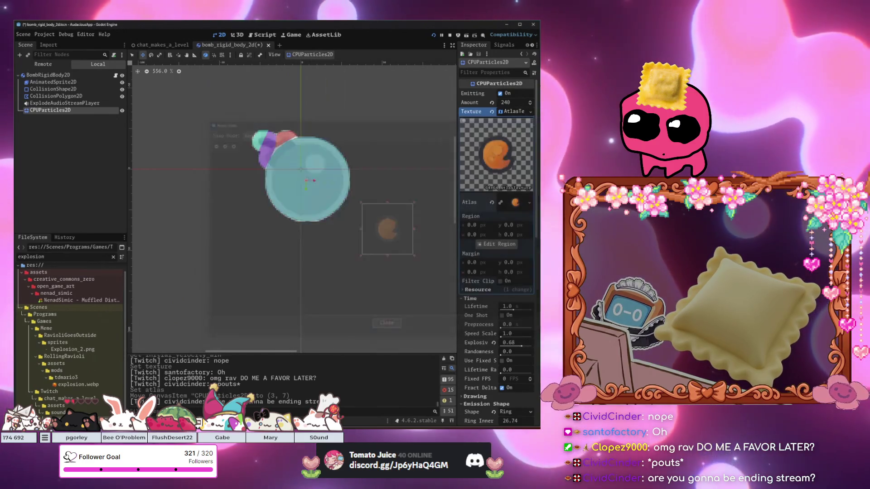
{"action": "left_click", "coordinate": [492, 203]}
{"action": "left_click", "coordinate": [492, 112]}
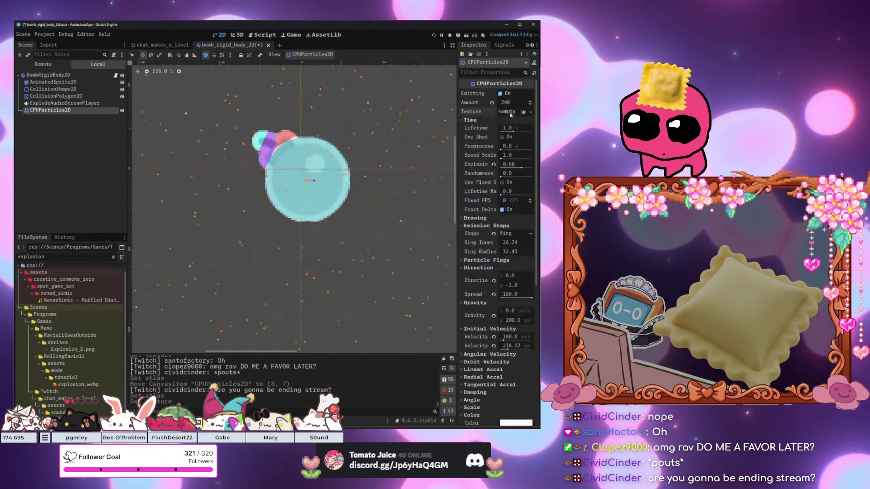
Use fireball.svg as the CPUParticles2D texture.
{"action": "left_click", "coordinate": [508, 112]}
{"action": "left_click", "coordinate": [476, 238]}
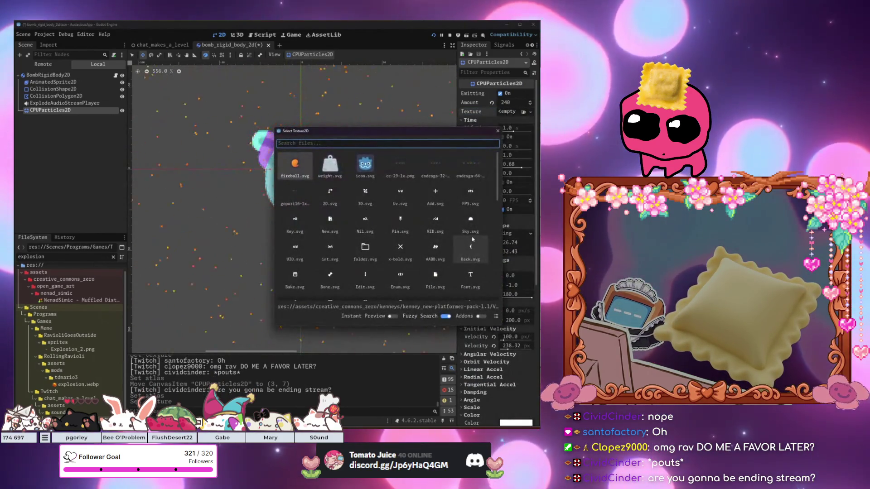
{"action": "left_click", "coordinate": [295, 165]}
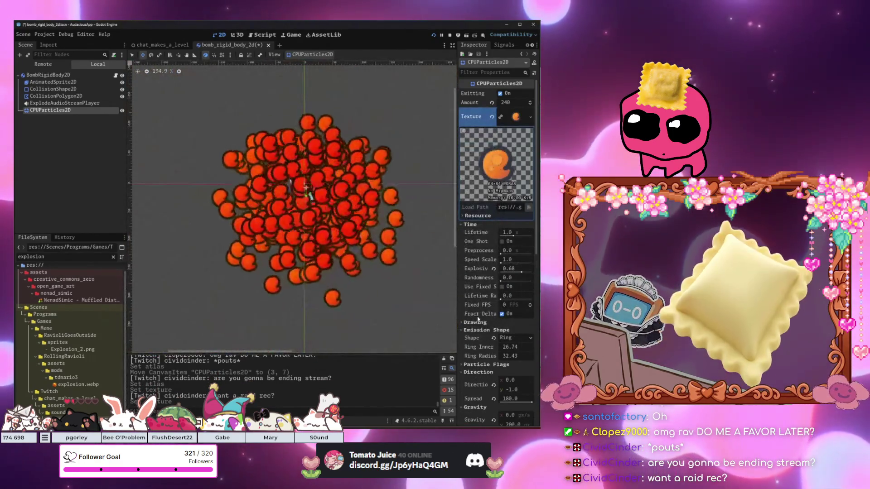
Set both Scale Amount Min and Scale Amount Max to 0.1.
{"action": "scroll", "coordinate": [476, 327], "scroll_direction": "down", "scroll_amount": 5}
{"action": "left_click", "coordinate": [473, 253]}
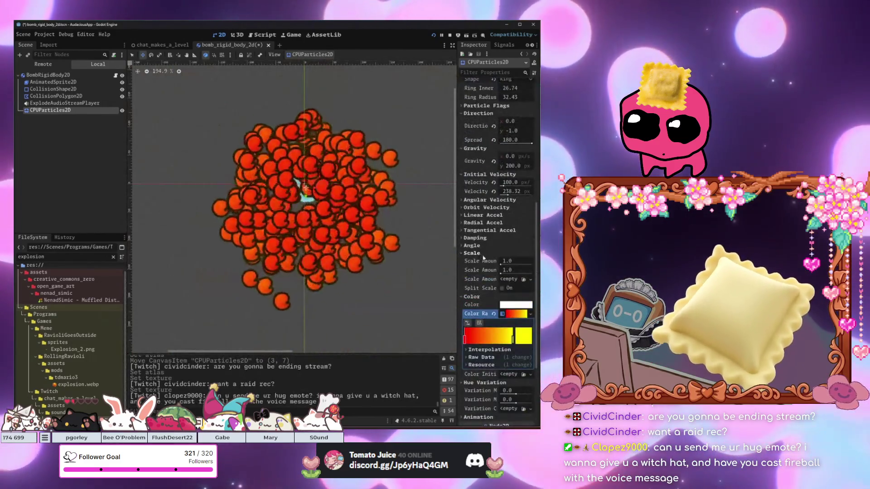
{"action": "left_click", "coordinate": [506, 261]}
{"action": "type", "text": "0.1"}
{"action": "key", "text": "Return"}
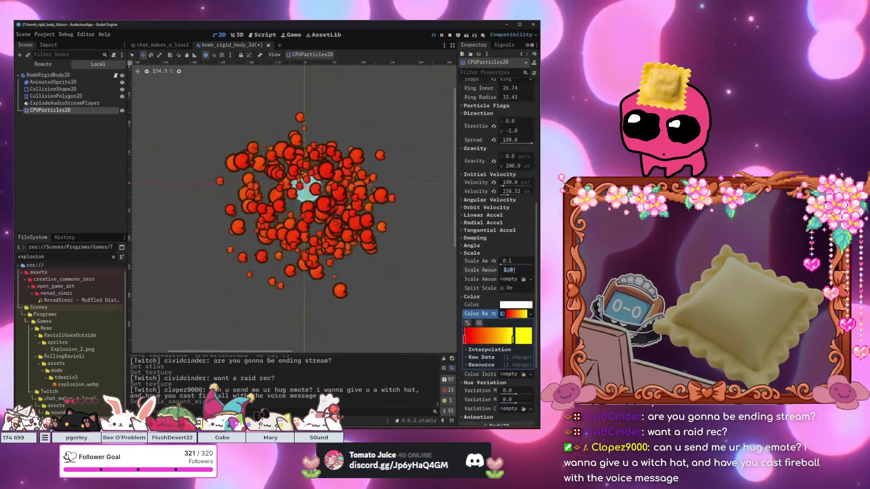
{"action": "left_click", "coordinate": [513, 270]}
{"action": "key", "text": "Return"}
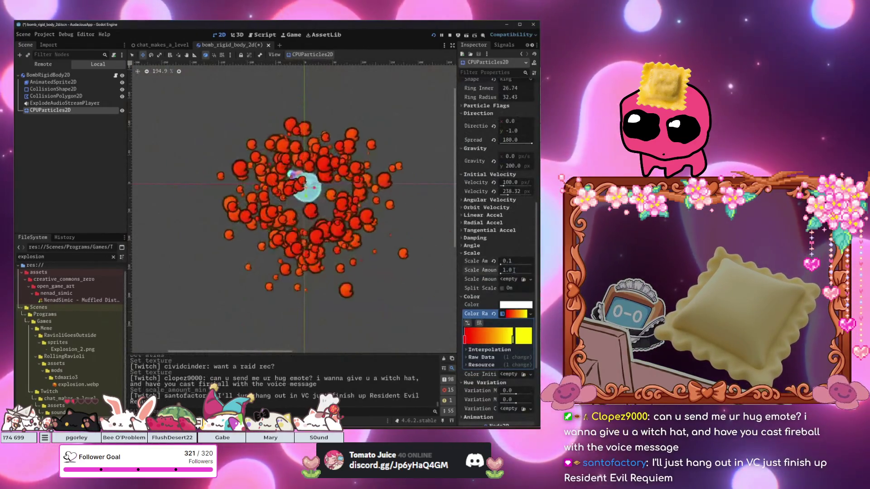
{"action": "type", "text": "0.1"}
{"action": "key", "text": "Return"}
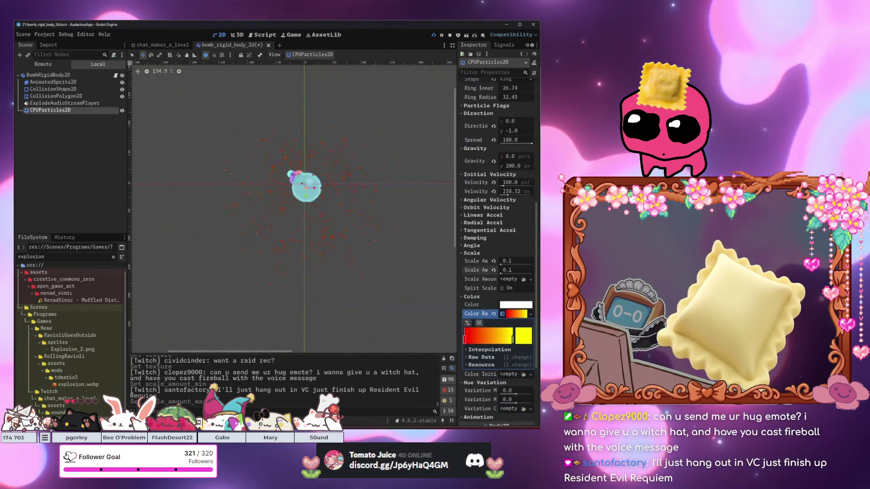
{"action": "scroll", "coordinate": [303, 184], "scroll_direction": "up", "scroll_amount": 5}
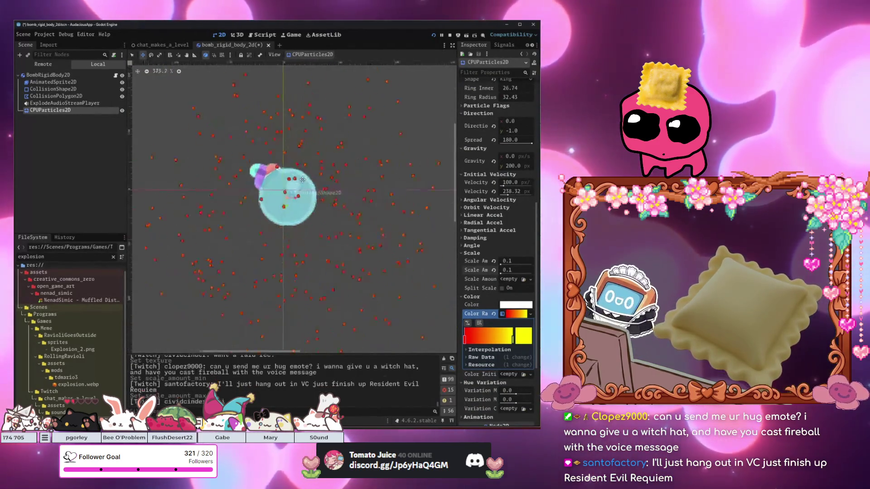
{"action": "scroll", "coordinate": [301, 183], "scroll_direction": "down", "scroll_amount": 5}
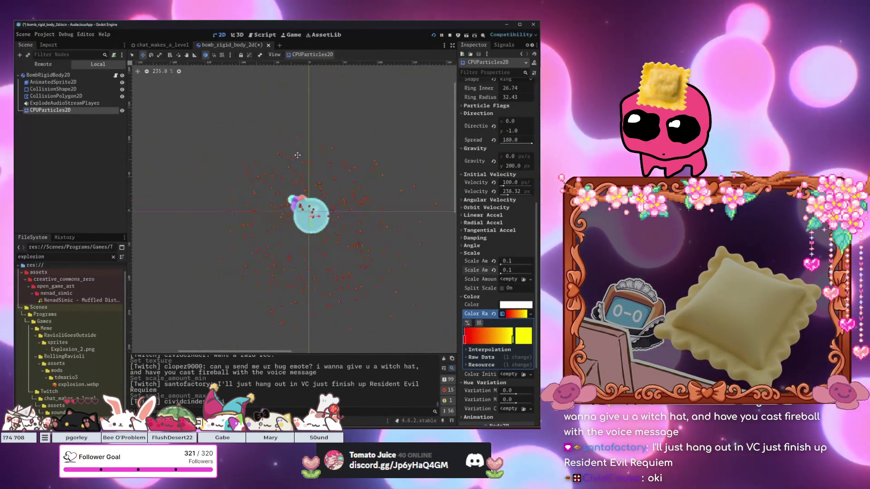
{"action": "scroll", "coordinate": [297, 156], "scroll_direction": "up", "scroll_amount": 2}
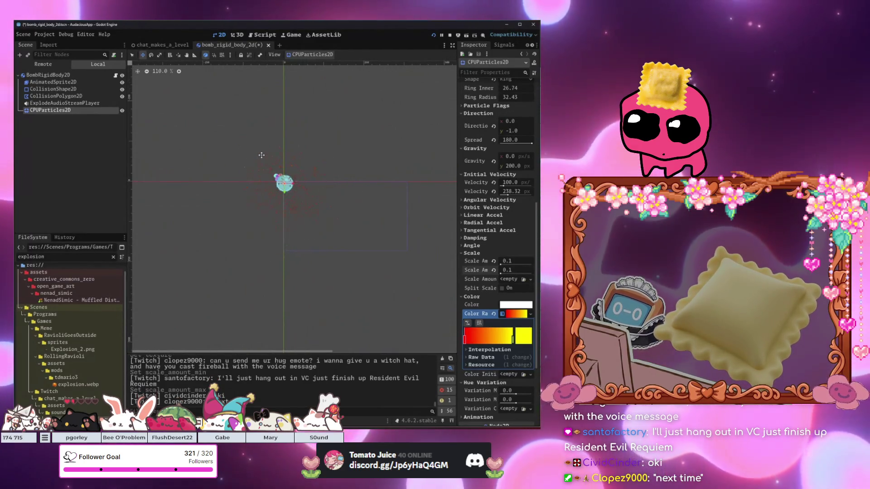
{"action": "left_click_drag", "start_coordinate": [313, 151], "coordinate": [361, 179]}
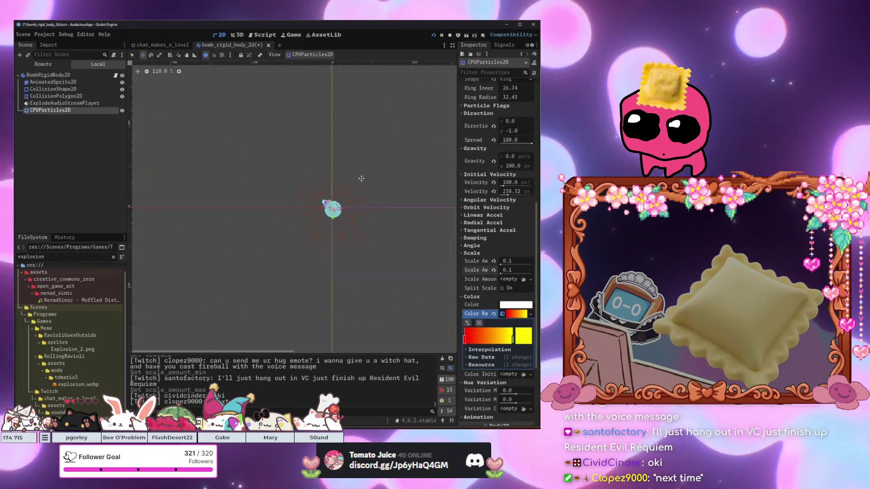
{"action": "scroll", "coordinate": [353, 204], "scroll_direction": "up", "scroll_amount": 5}
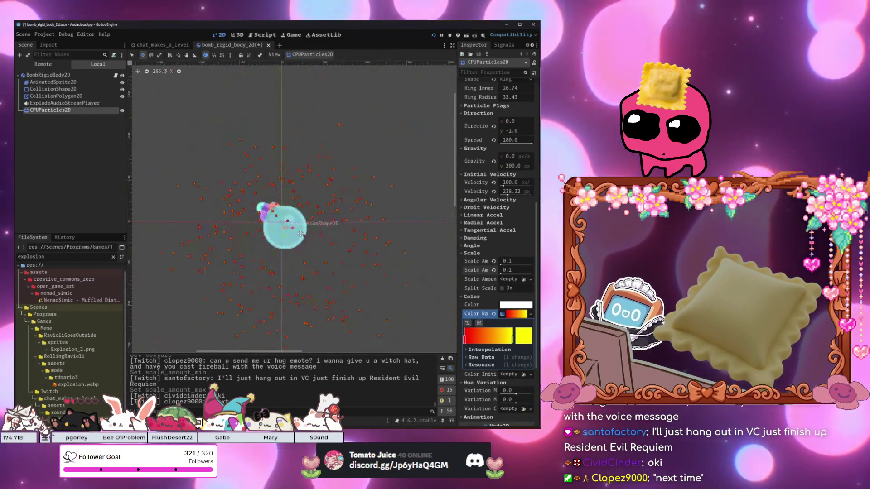
{"action": "scroll", "coordinate": [299, 232], "scroll_direction": "up", "scroll_amount": 5}
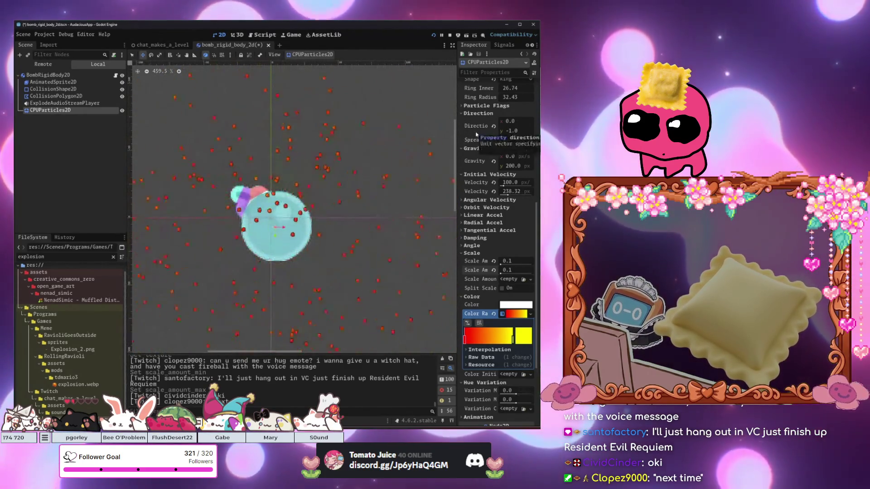
Collapse the texture preview and change the emission shape from Ring to Point.
{"action": "scroll", "coordinate": [494, 227], "scroll_direction": "up", "scroll_amount": 5}
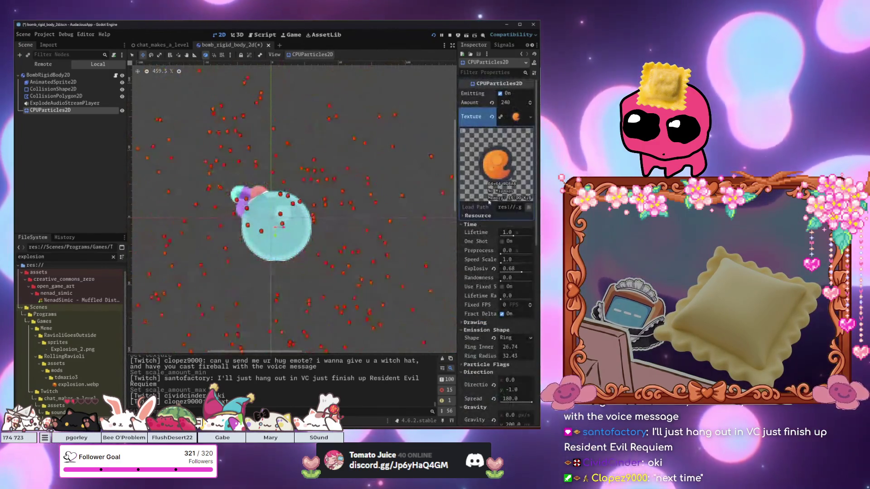
{"action": "scroll", "coordinate": [491, 262], "scroll_direction": "down", "scroll_amount": 4}
{"action": "scroll", "coordinate": [491, 270], "scroll_direction": "up", "scroll_amount": 3}
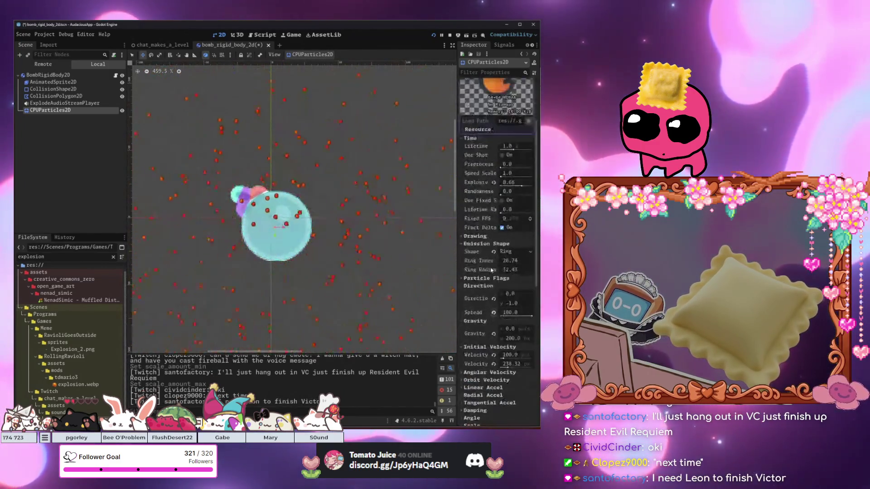
{"action": "scroll", "coordinate": [482, 165], "scroll_direction": "up", "scroll_amount": 3}
{"action": "left_click", "coordinate": [515, 118]}
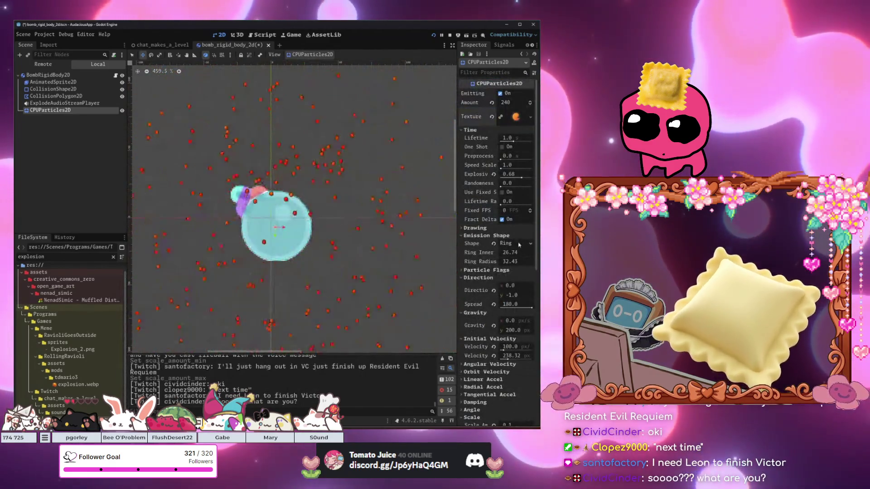
{"action": "left_click", "coordinate": [499, 246]}
{"action": "left_click", "coordinate": [508, 252]}
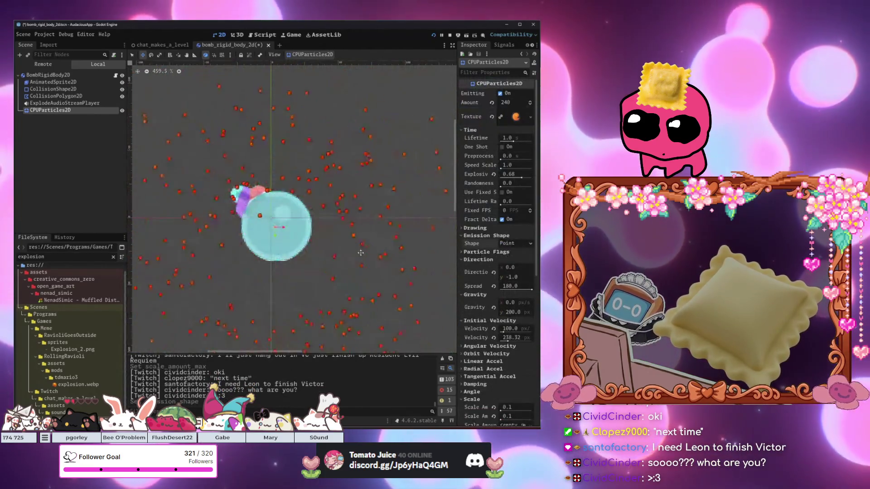
{"action": "scroll", "coordinate": [361, 253], "scroll_direction": "down", "scroll_amount": 5}
{"action": "scroll", "coordinate": [360, 244], "scroll_direction": "down", "scroll_amount": 4}
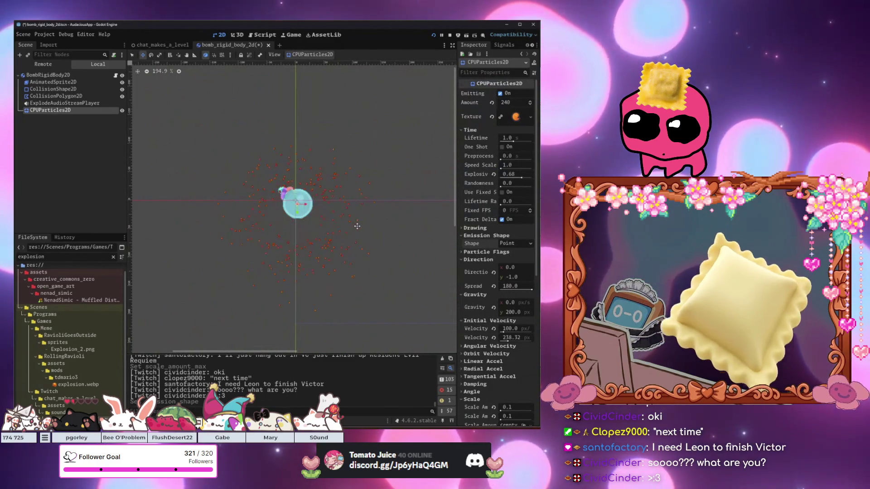
{"action": "scroll", "coordinate": [489, 289], "scroll_direction": "down", "scroll_amount": 5}
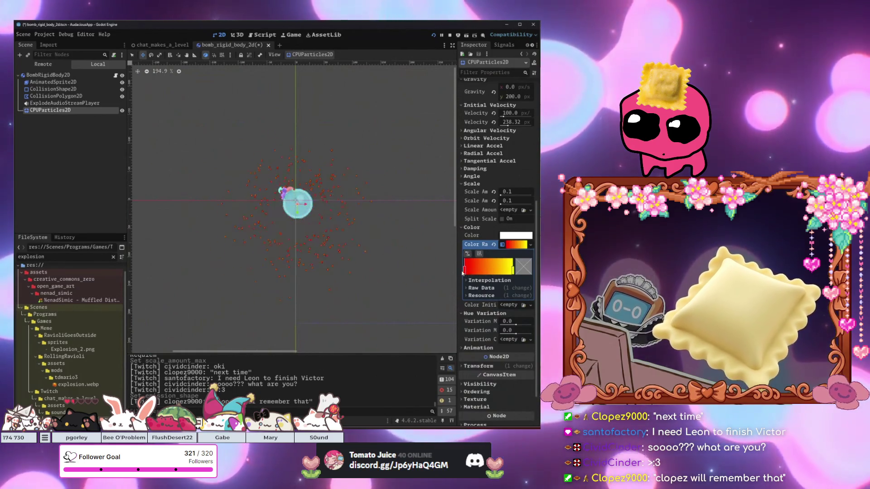
Nudge the yellow colour-ramp stop slightly left and add a new gradient stop.
{"action": "left_click", "coordinate": [513, 270]}
{"action": "left_click", "coordinate": [525, 268]}
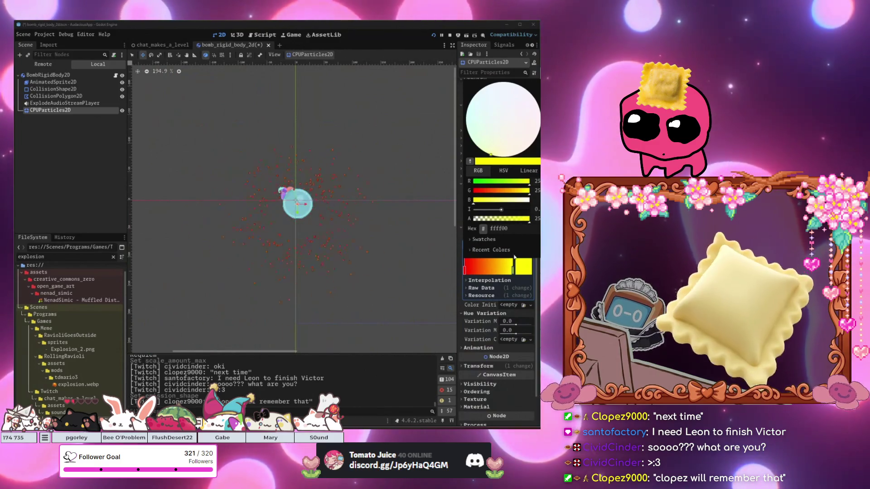
{"action": "left_click", "coordinate": [510, 271]}
{"action": "left_click_drag", "start_coordinate": [510, 271], "coordinate": [507, 271]}
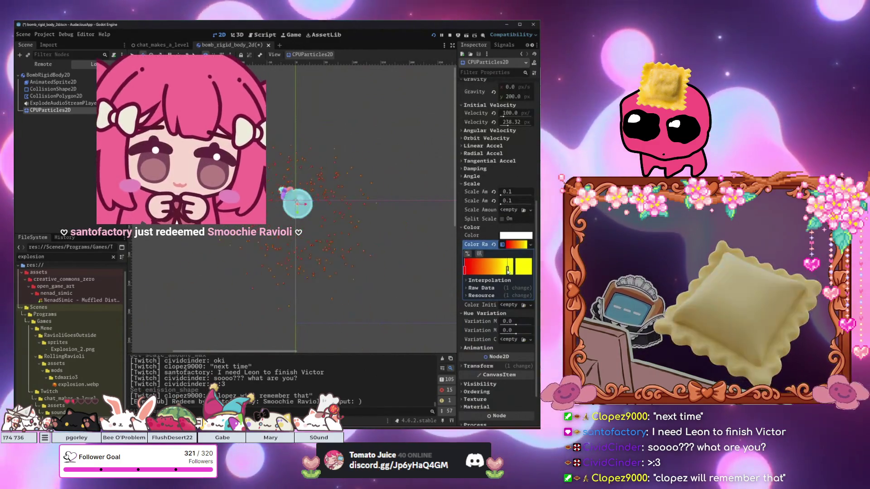
{"action": "double_click", "coordinate": [507, 271]}
{"action": "left_click", "coordinate": [512, 270]}
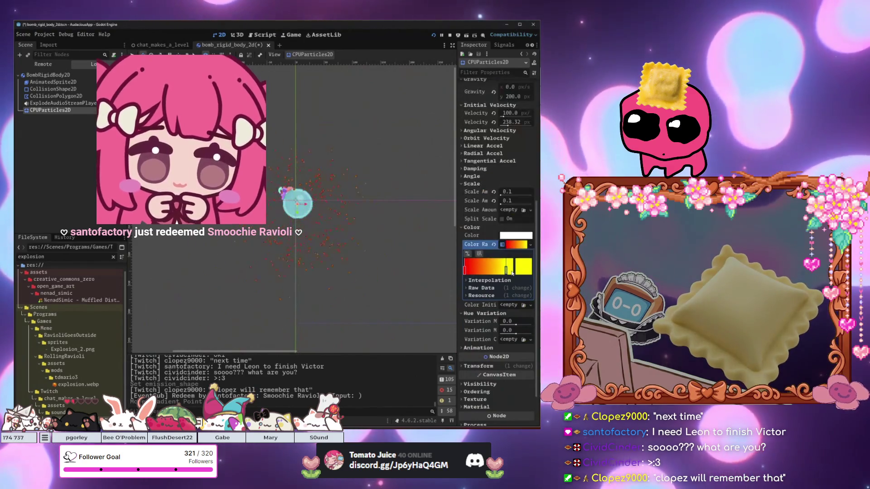
Fade the colour ramp's end stop to alpha 0 and set the emission shape to Sphere.
{"action": "left_click", "coordinate": [519, 272]}
{"action": "left_click", "coordinate": [519, 274]}
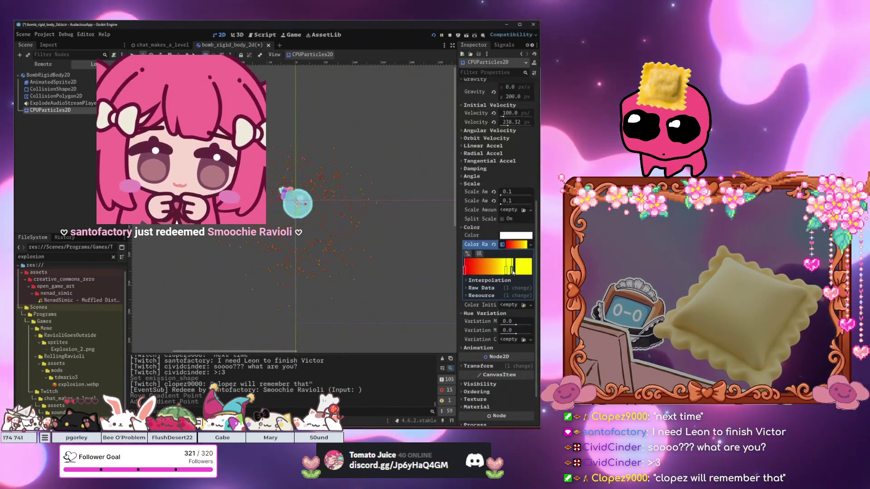
{"action": "left_click", "coordinate": [523, 272]}
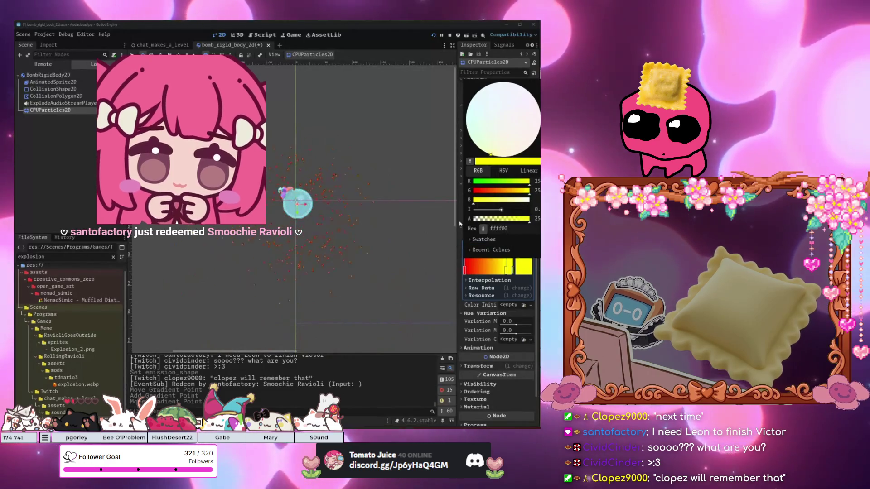
{"action": "left_click_drag", "start_coordinate": [528, 218], "coordinate": [473, 219]}
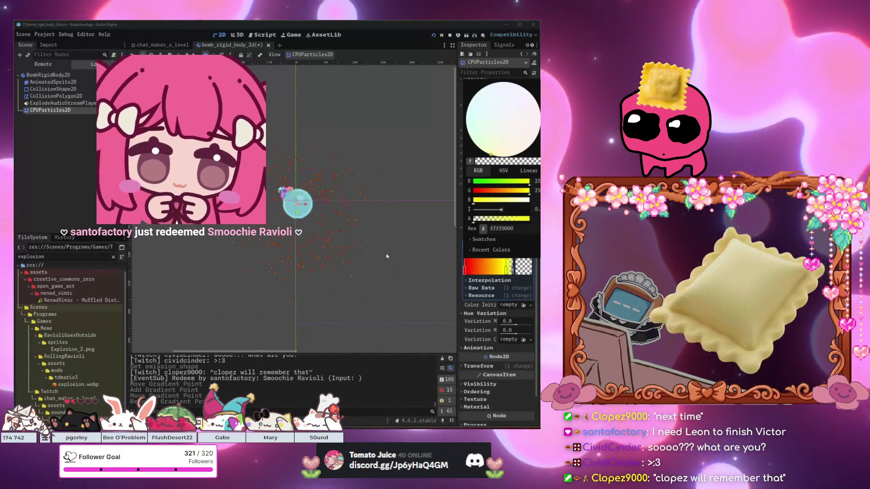
{"action": "left_click", "coordinate": [385, 262]}
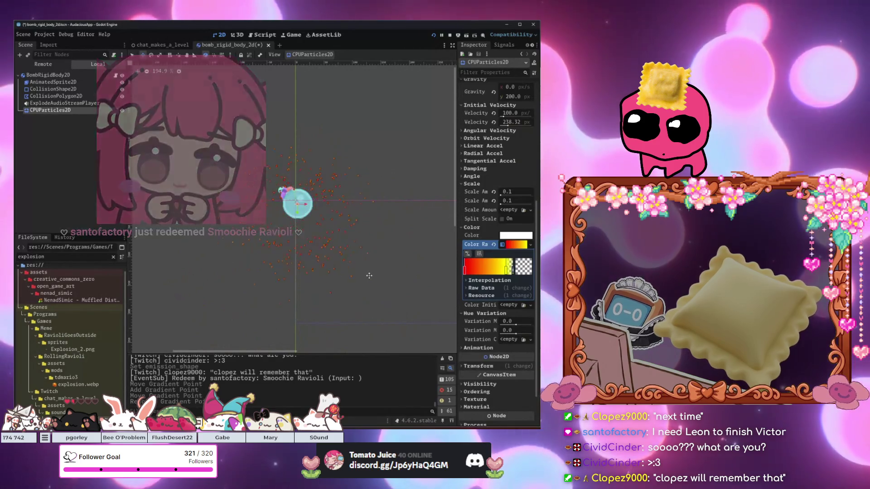
{"action": "left_click", "coordinate": [369, 275]}
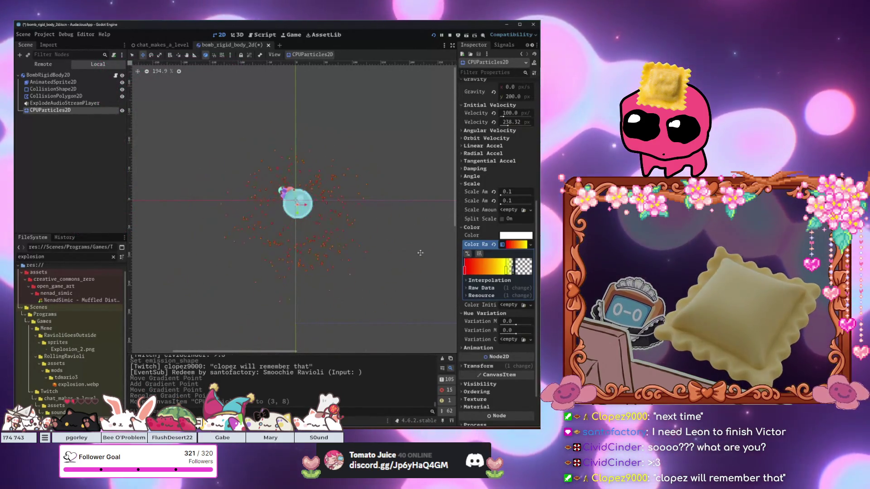
{"action": "scroll", "coordinate": [498, 206], "scroll_direction": "up", "scroll_amount": 5}
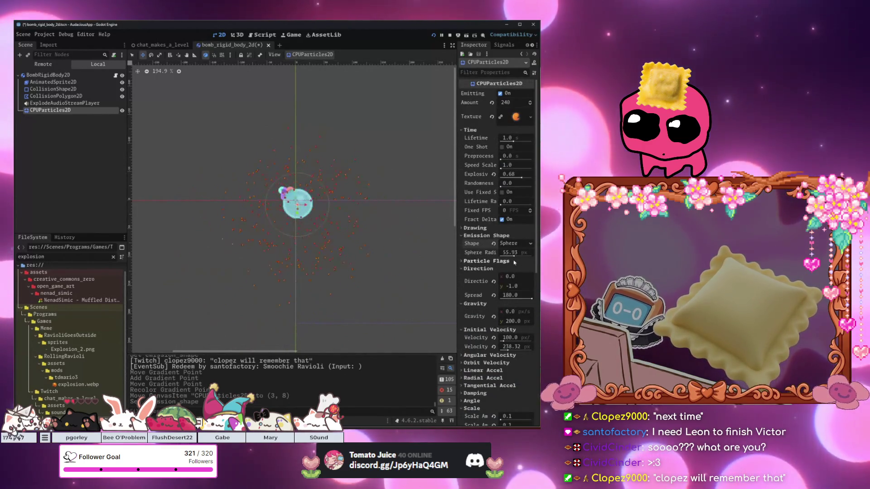
Set sphere radius 5.9, explosiveness 0.85, gravity y 160.795 and lifetime 0.46.
{"action": "left_click_drag", "start_coordinate": [509, 252], "coordinate": [502, 244]}
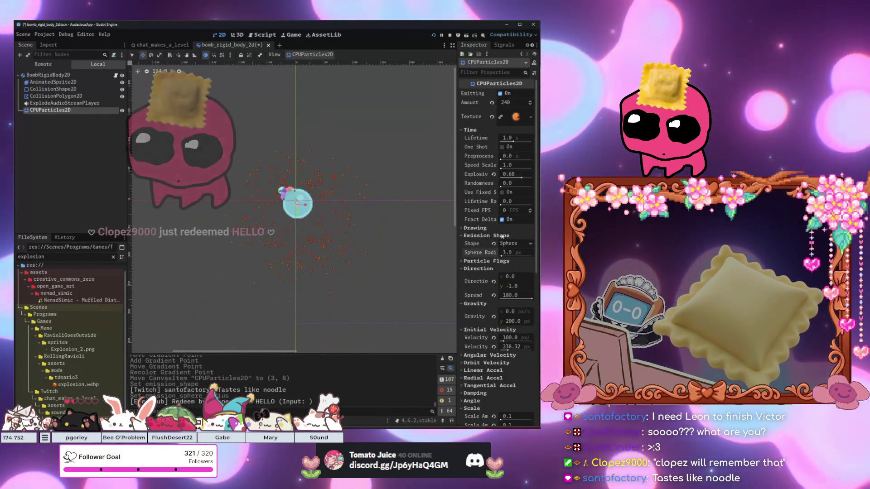
{"action": "mouse_move", "coordinate": [522, 179]}
{"action": "left_mouse_down"}
{"action": "mouse_move", "coordinate": [529, 183]}
{"action": "mouse_move", "coordinate": [520, 186]}
{"action": "left_mouse_up"}
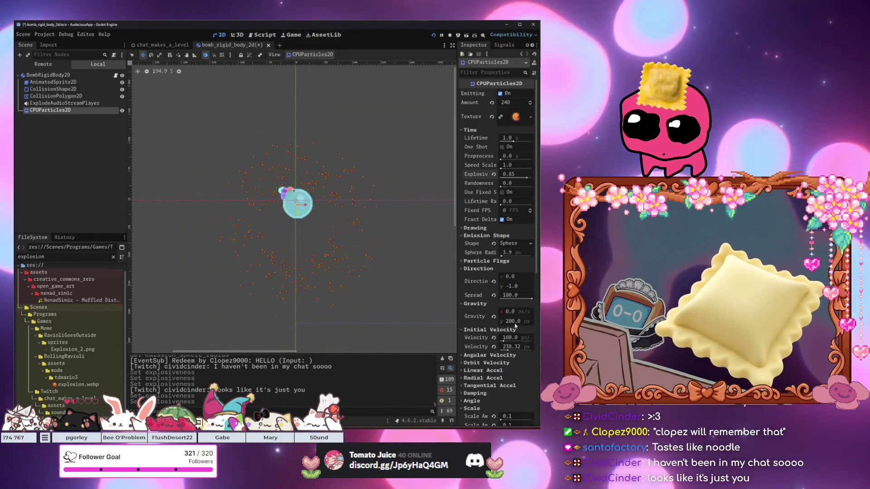
{"action": "left_click_drag", "start_coordinate": [515, 323], "coordinate": [510, 321]}
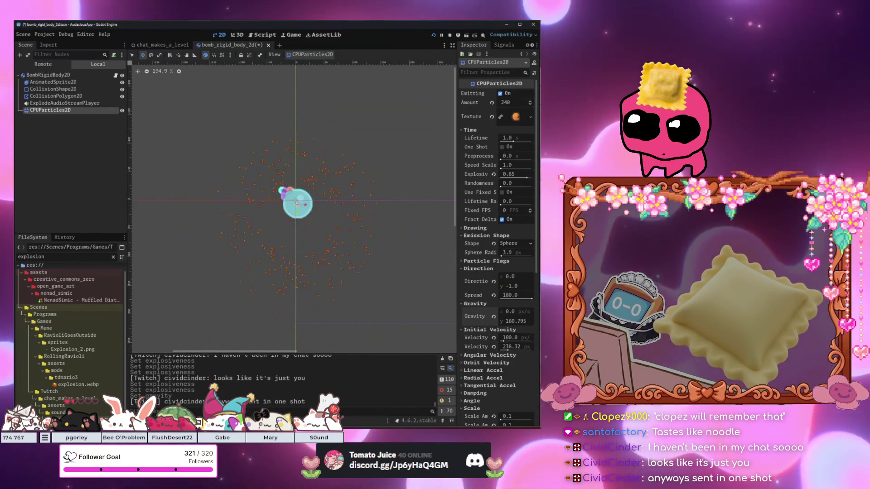
{"action": "left_click_drag", "start_coordinate": [514, 141], "coordinate": [512, 142]}
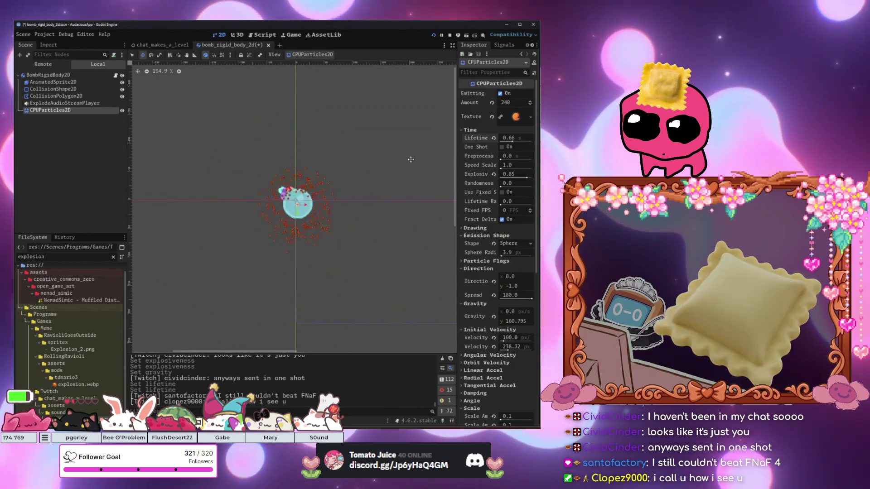
Close the enlarged artwork in Discord and switch back to the Godot editor.
{"action": "scroll", "coordinate": [410, 159], "scroll_direction": "down", "scroll_amount": 2}
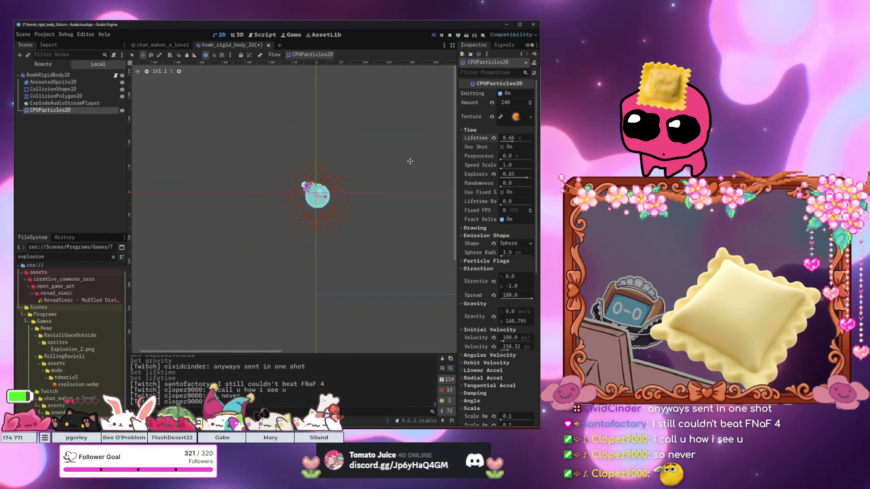
{"action": "key", "text": "alt+Tab"}
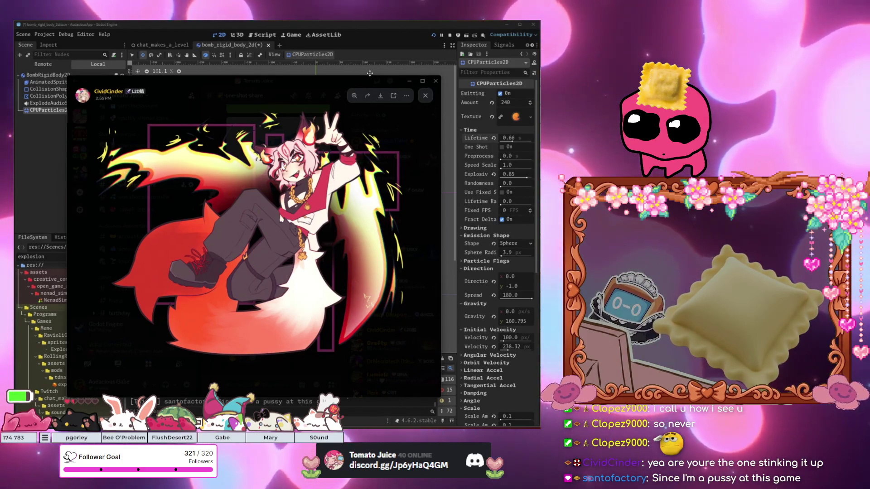
{"action": "left_click", "coordinate": [425, 96]}
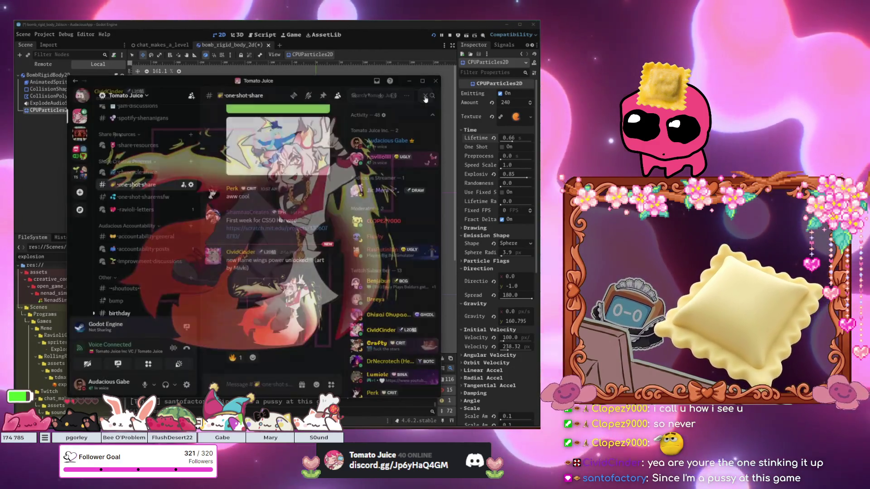
{"action": "key", "text": "alt+Tab"}
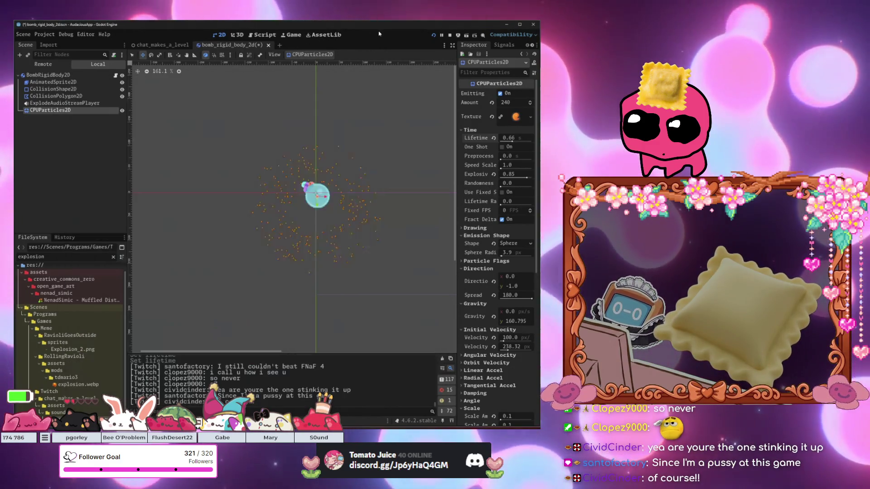
Enable One Shot on the bomb's CPUParticles2D.
{"action": "scroll", "coordinate": [338, 226], "scroll_direction": "up", "scroll_amount": 1}
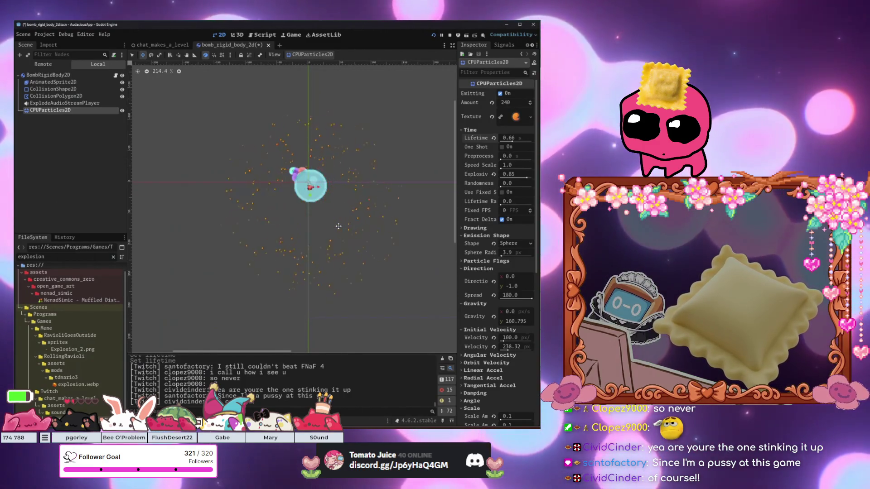
{"action": "scroll", "coordinate": [317, 227], "scroll_direction": "down", "scroll_amount": 5}
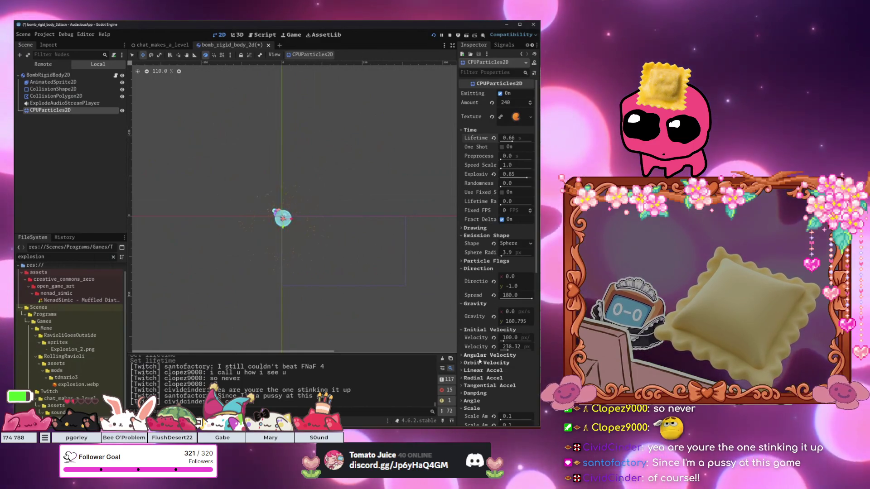
{"action": "scroll", "coordinate": [469, 366], "scroll_direction": "down", "scroll_amount": 5}
{"action": "scroll", "coordinate": [470, 362], "scroll_direction": "up", "scroll_amount": 5}
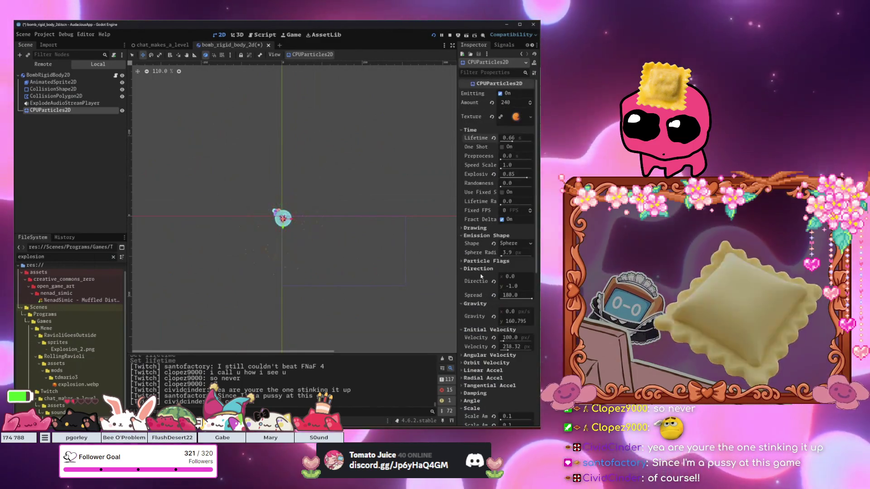
{"action": "left_click", "coordinate": [502, 147]}
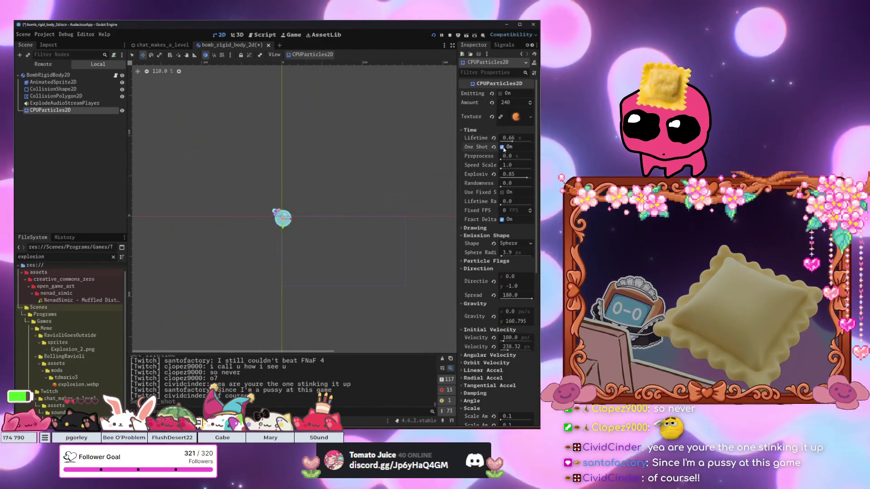
Preview the single burst via Emitting, then open the bomb_rigid_body_2d.gd script.
{"action": "left_click", "coordinate": [500, 93]}
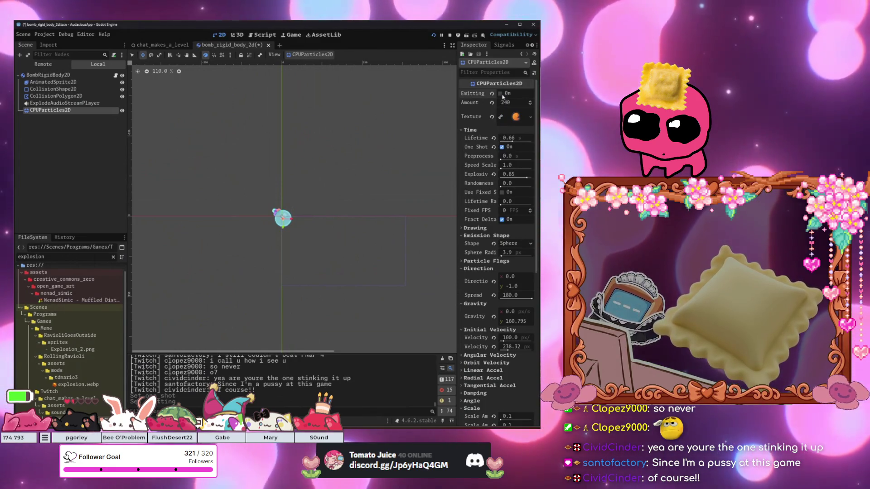
{"action": "left_click", "coordinate": [501, 93]}
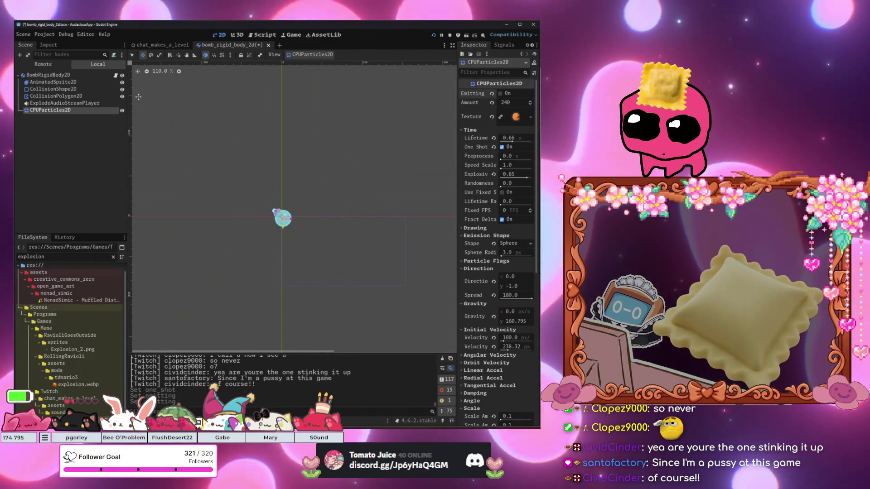
{"action": "left_click", "coordinate": [117, 75]}
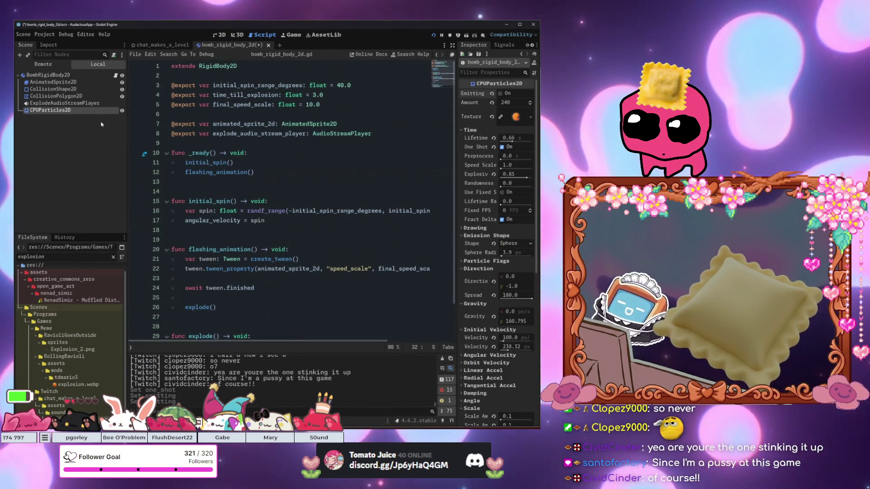
Add an exported cpu_particles_2d CPUParticles2D variable to the bomb script.
{"action": "left_click_drag", "start_coordinate": [50, 110], "coordinate": [172, 145]}
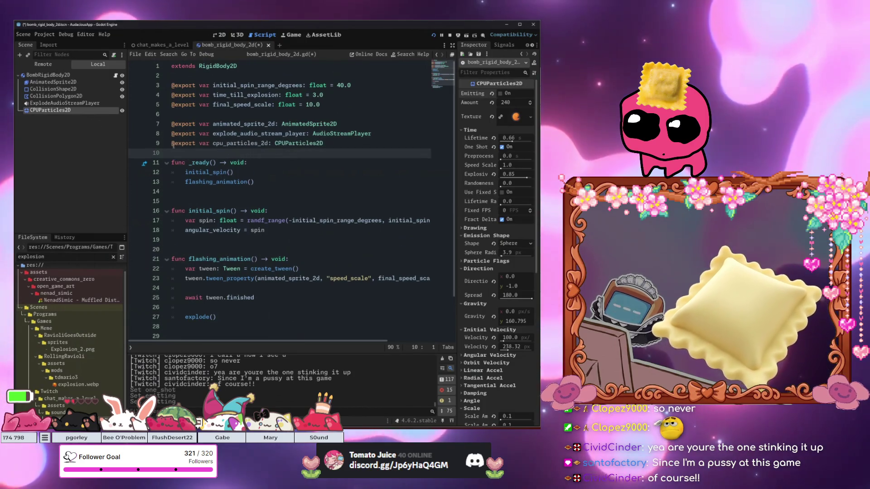
{"action": "scroll", "coordinate": [281, 203], "scroll_direction": "down", "scroll_amount": 2}
{"action": "left_click", "coordinate": [309, 260]}
Add 'cpu_particles_2d.emitting = true' at the end of explode() and run the scene.
{"action": "left_click", "coordinate": [317, 326]}
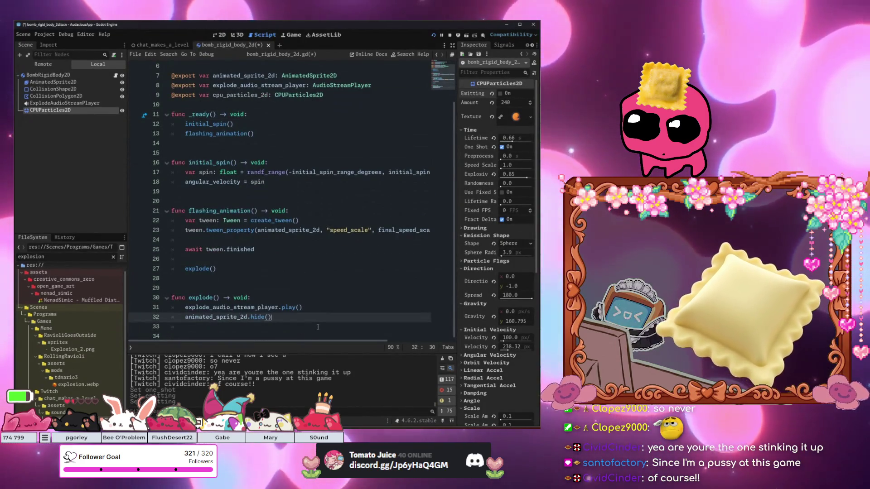
{"action": "type", "text": "cpu_particles_2d.em"}
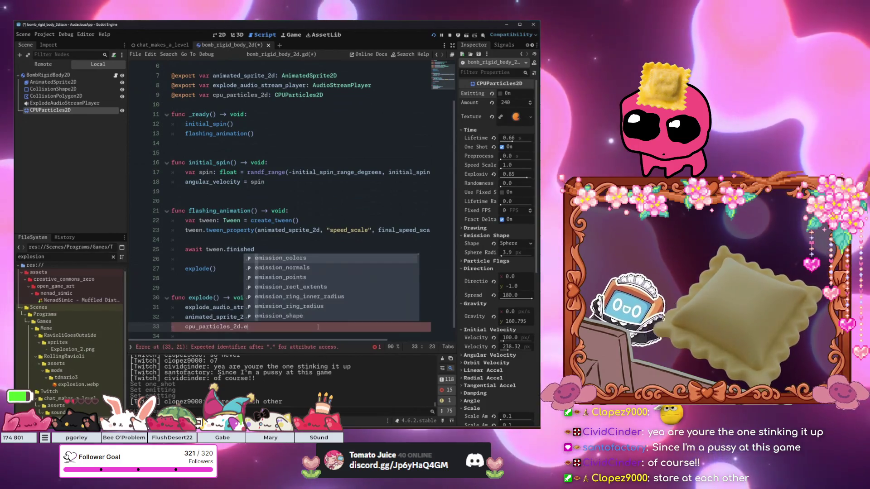
{"action": "type", "text": "it"}
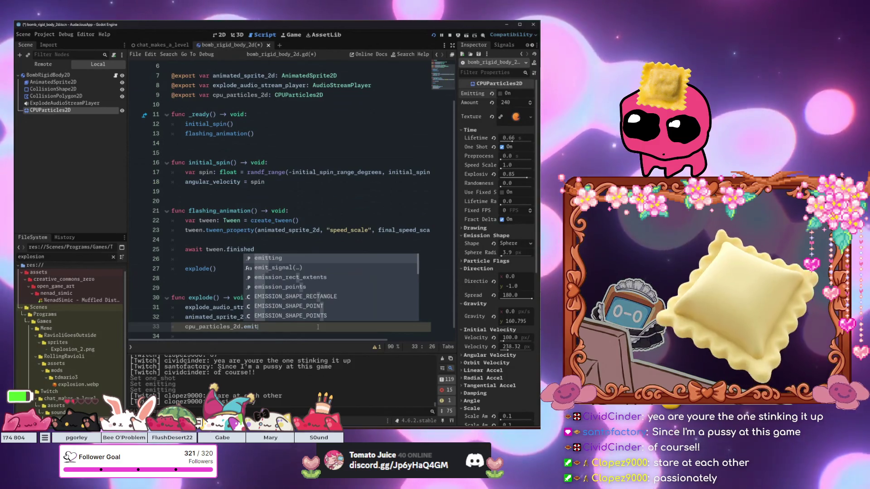
{"action": "type", "text": "ting = true"}
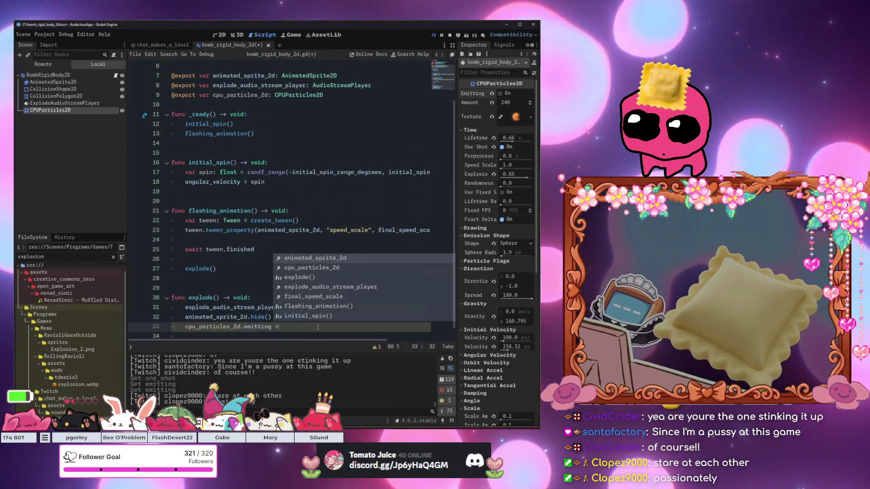
{"action": "left_click", "coordinate": [341, 295]}
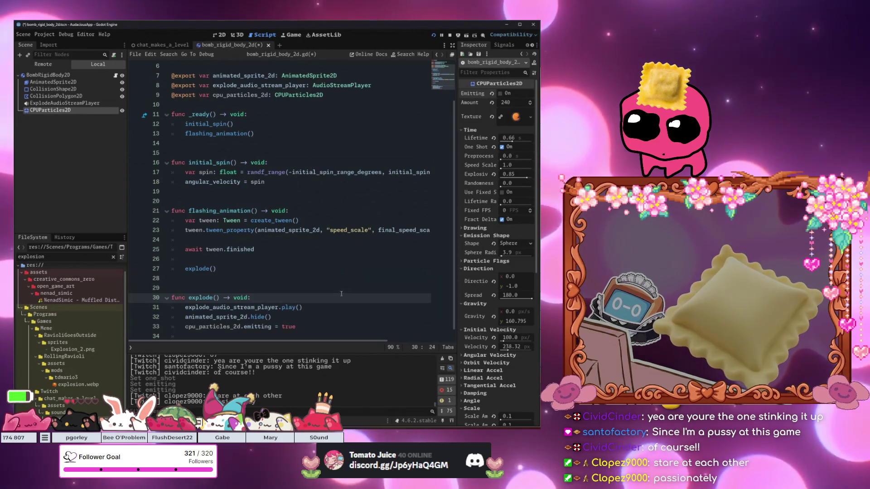
{"action": "key", "text": "F6"}
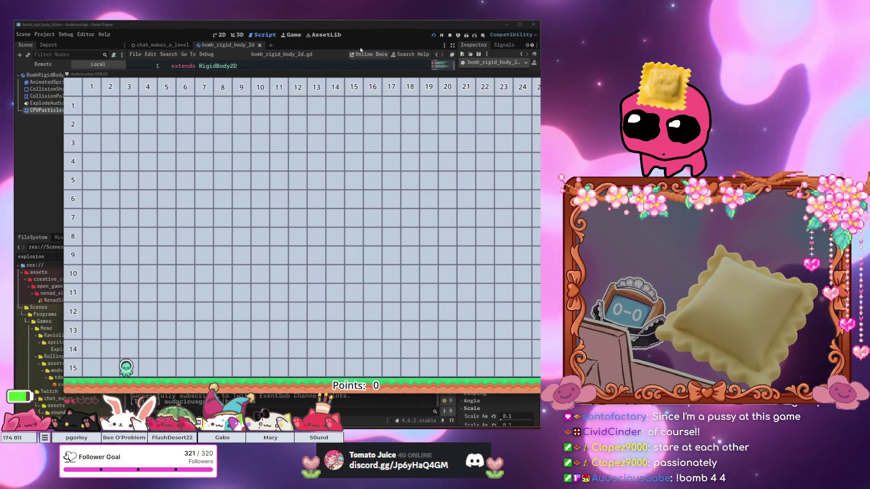
Close the running game and set the bomb particles' Lifetime to 1.0.
{"action": "left_click", "coordinate": [380, 39]}
{"action": "left_click", "coordinate": [509, 138]}
{"action": "type", "text": "1"}
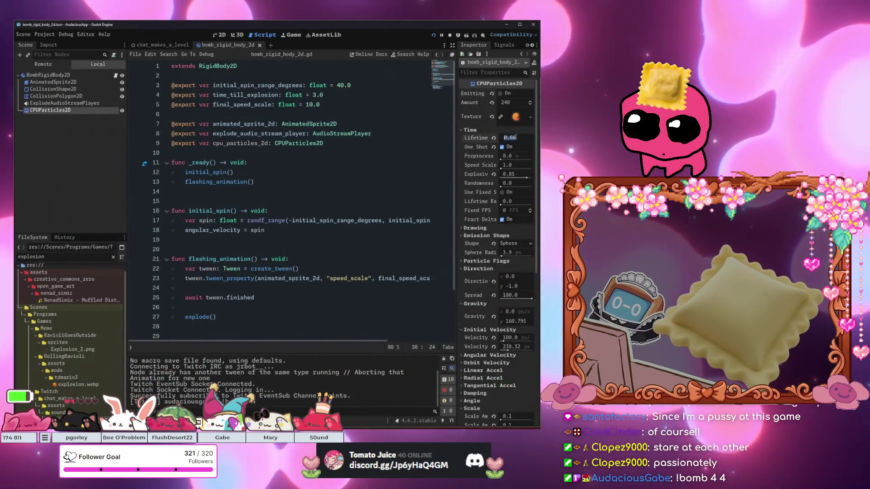
{"action": "key", "text": "Return"}
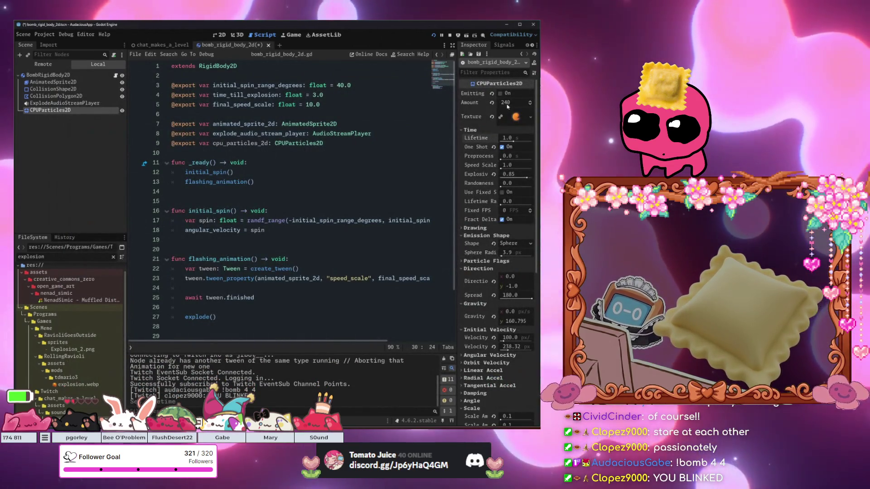
Set the particle Amount to 500, correcting a mistyped 5000, then switch to Discord.
{"action": "left_click", "coordinate": [507, 104]}
{"action": "type", "text": "5000"}
{"action": "key", "text": "Return"}
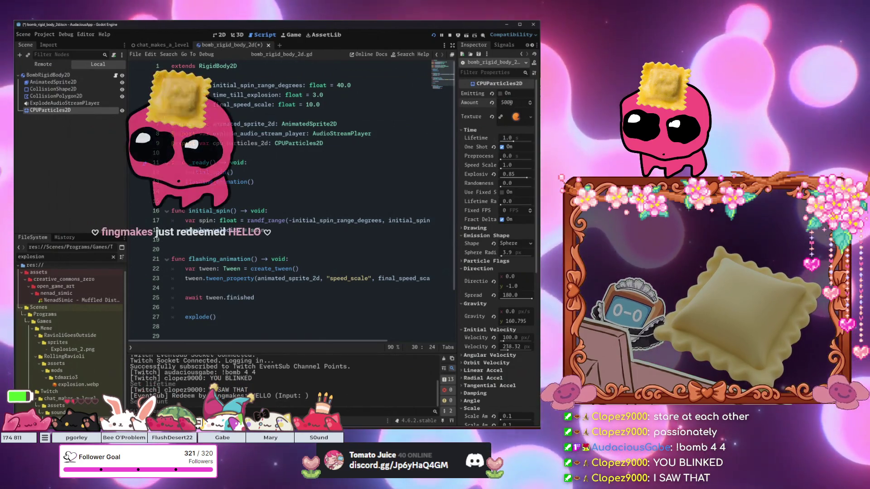
{"action": "left_click", "coordinate": [520, 103]}
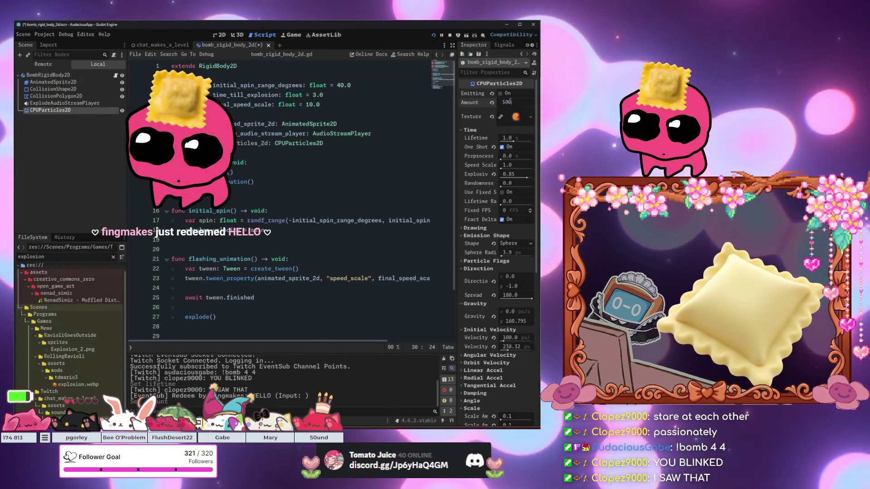
{"action": "key", "text": "Return"}
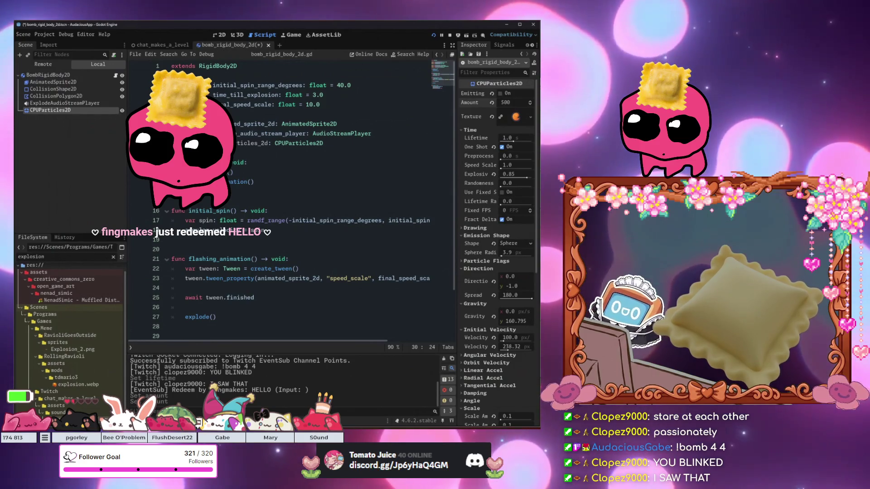
{"action": "key", "text": "alt+Tab"}
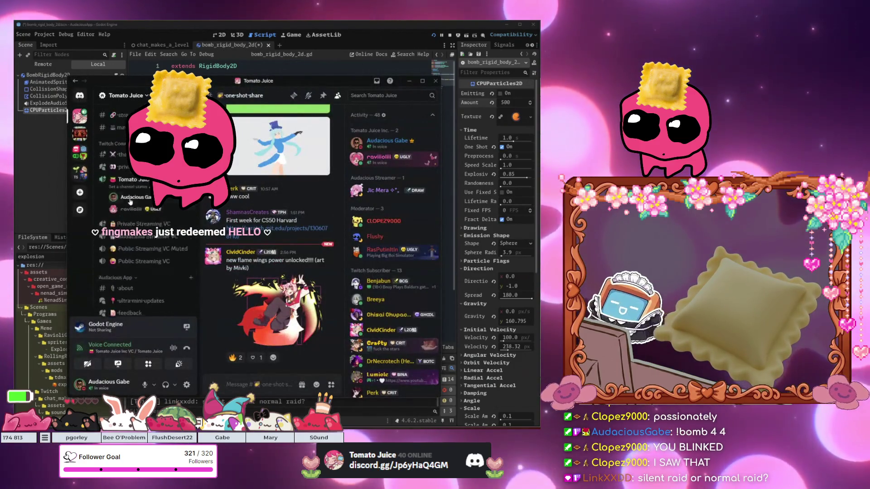
Open the CopyPastas for Raids post and start editing the 'This is a Ravioli raid!' message.
{"action": "scroll", "coordinate": [130, 202], "scroll_direction": "up", "scroll_amount": 5}
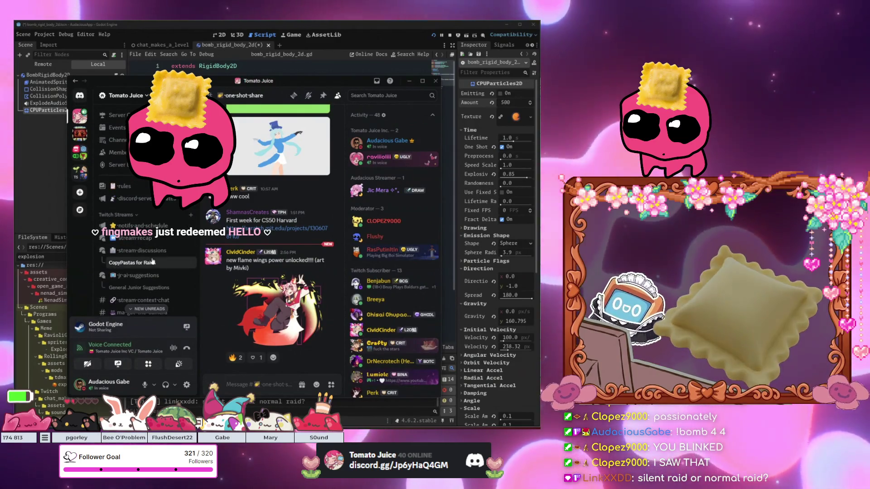
{"action": "left_click", "coordinate": [153, 262]}
{"action": "scroll", "coordinate": [311, 256], "scroll_direction": "up", "scroll_amount": 5}
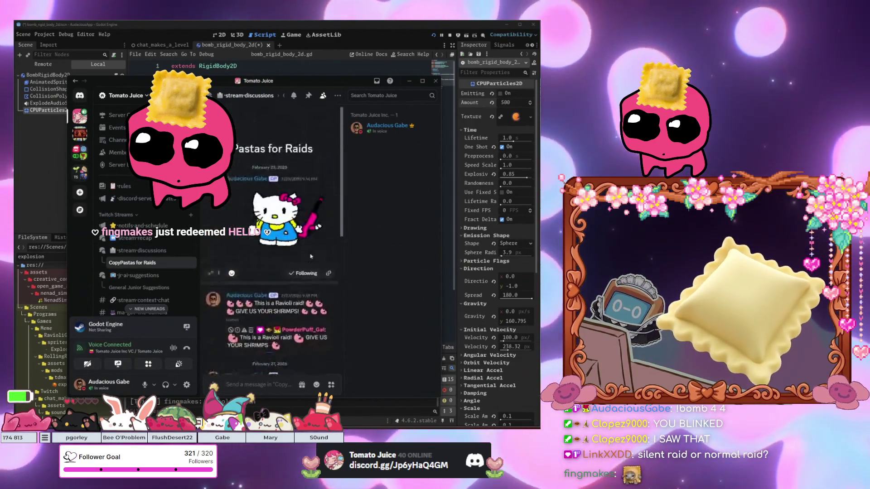
{"action": "scroll", "coordinate": [311, 256], "scroll_direction": "down", "scroll_amount": 3}
{"action": "double_click", "coordinate": [316, 227]}
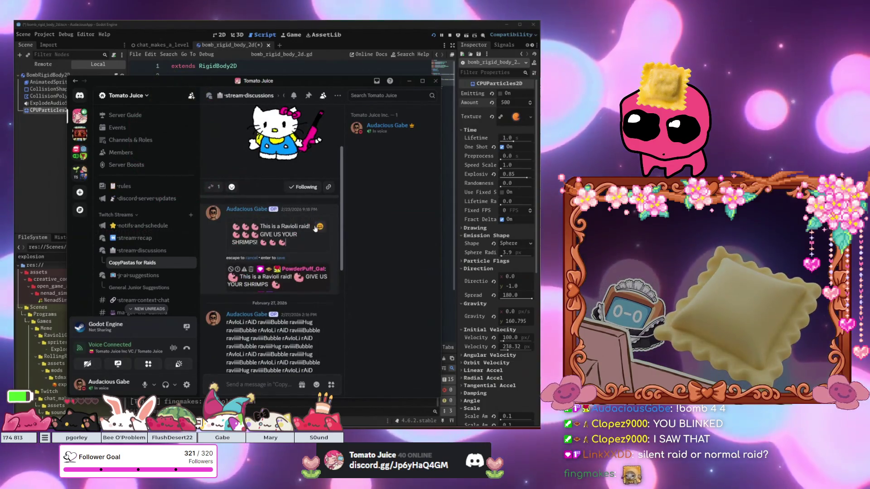